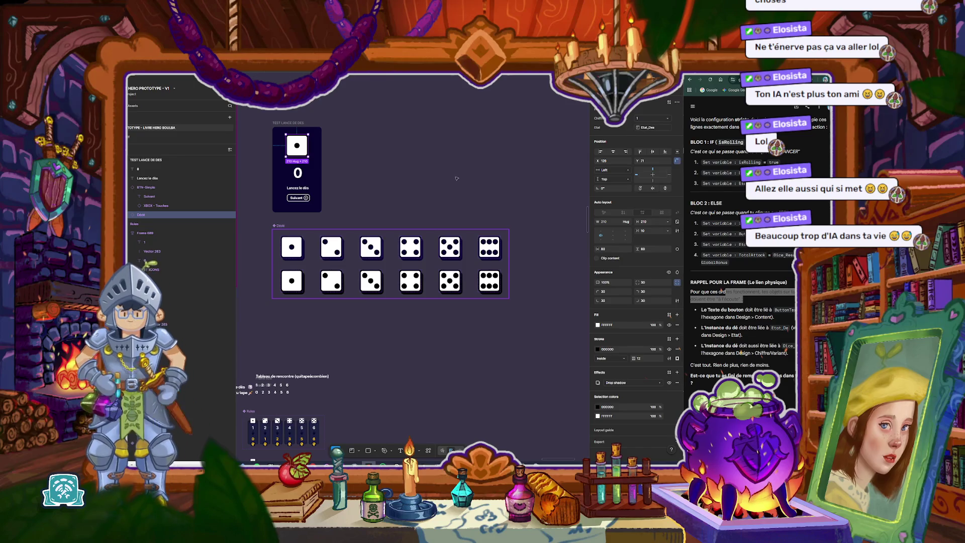
# Step: Preview the dice-roll card twice, starting the die rolling and stopping it on a result
pyautogui.press('Escape')
pyautogui.hotkey('shift', 'space')
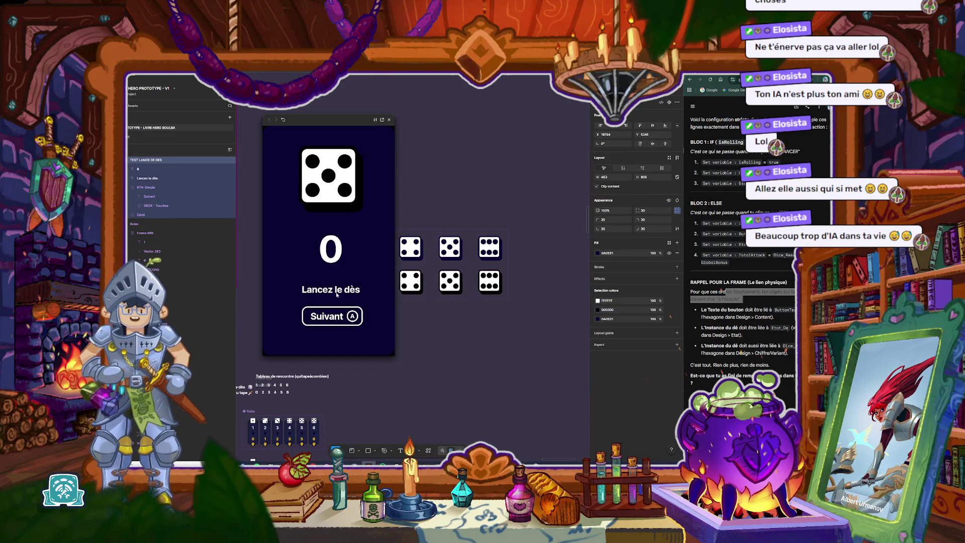
pyautogui.click(336, 318)
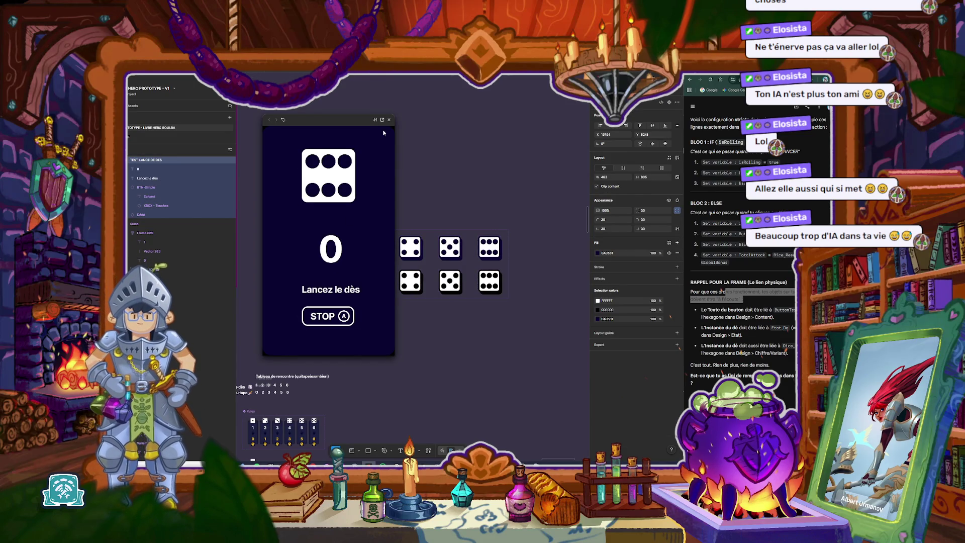
pyautogui.click(391, 121)
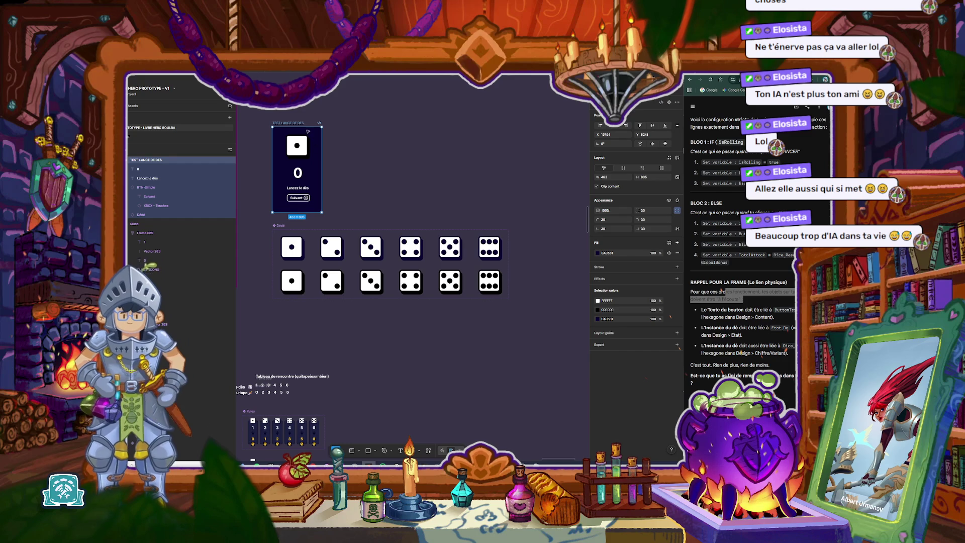
pyautogui.hotkey('shift', 'space')
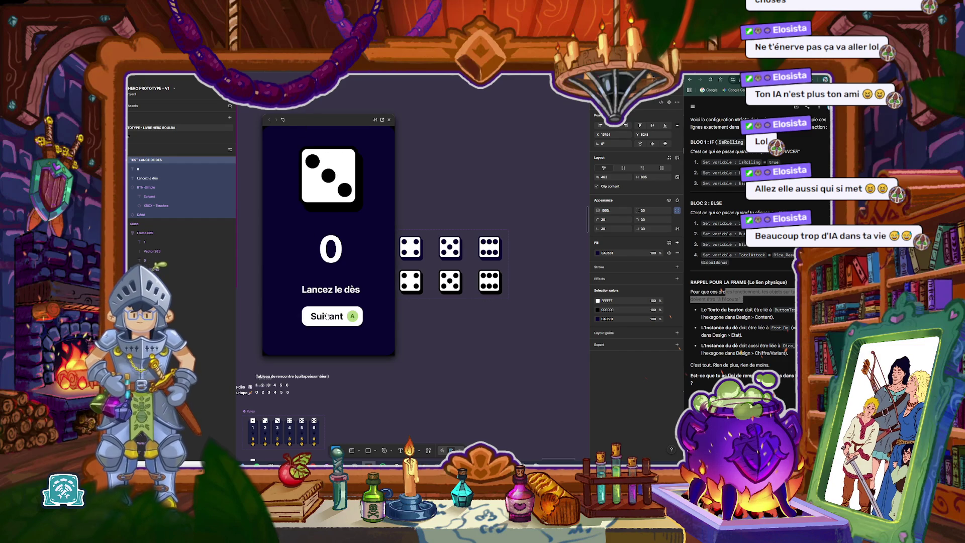
pyautogui.click(339, 321)
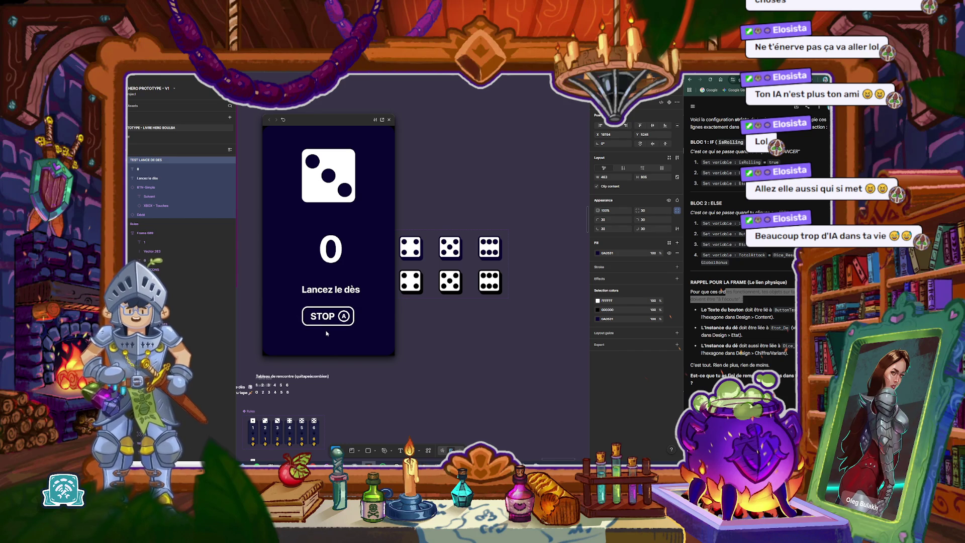
pyautogui.click(389, 120)
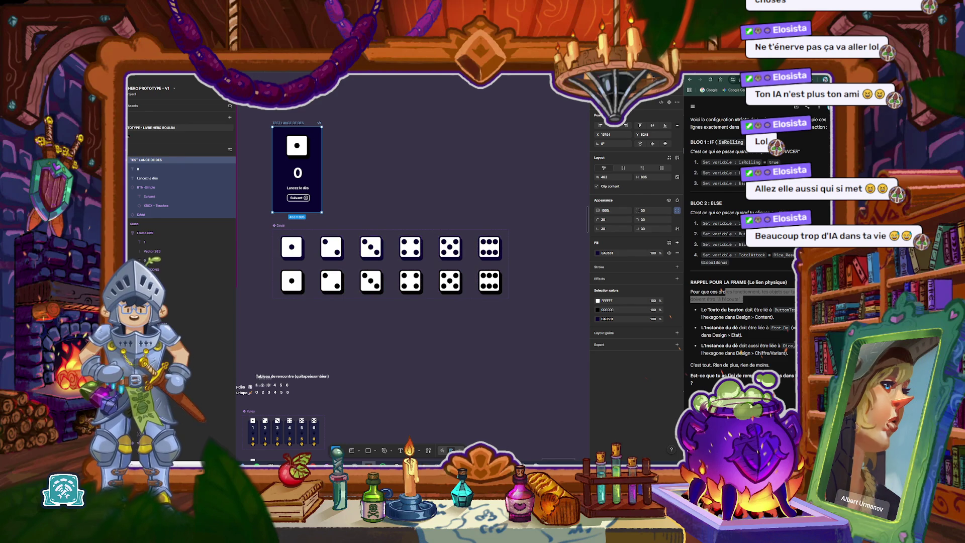
# Step: Bind the die instance's number to Combat/DiceResult and dismiss the variable mapping warning
pyautogui.click(378, 164)
pyautogui.click(296, 146)
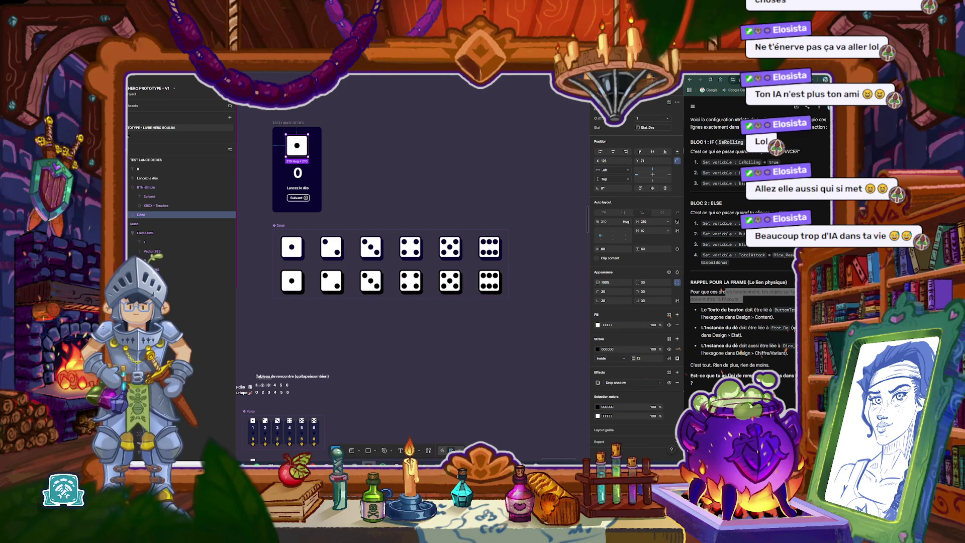
pyautogui.click(678, 119)
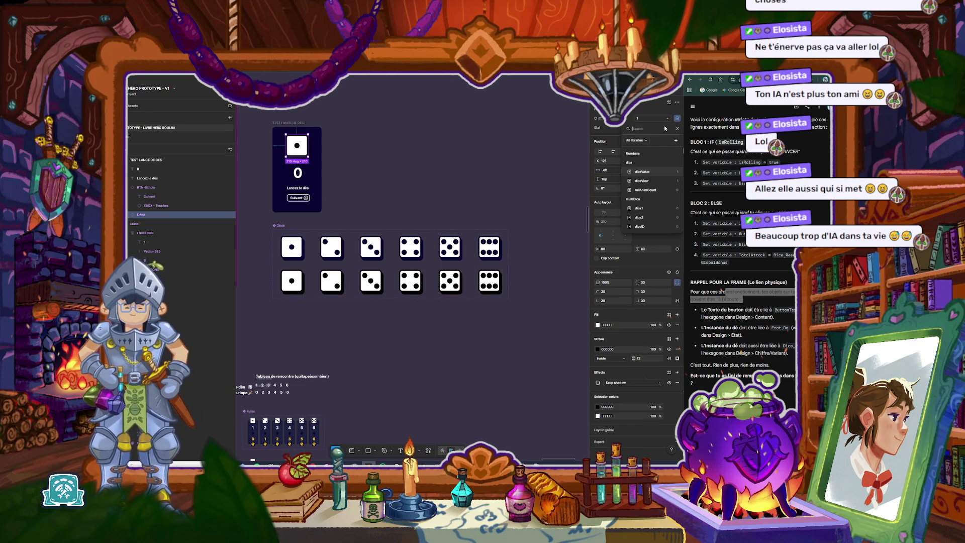
pyautogui.write('va')
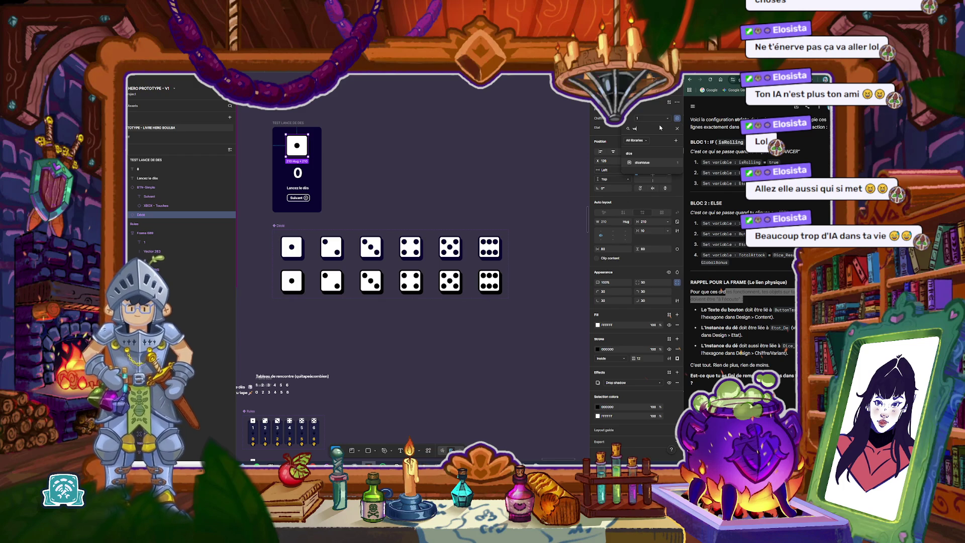
pyautogui.press('BackSpace')
pyautogui.press('BackSpace')
pyautogui.write('di')
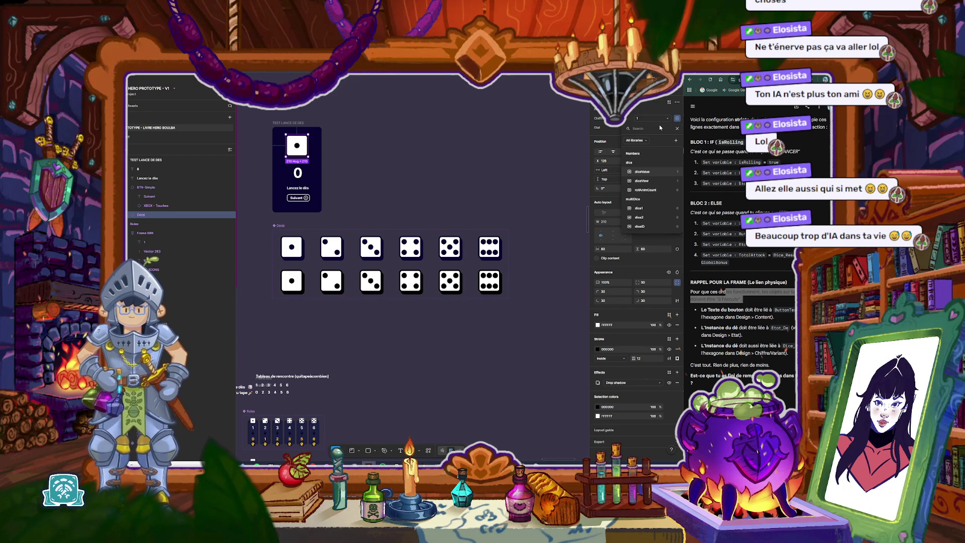
pyautogui.write('re')
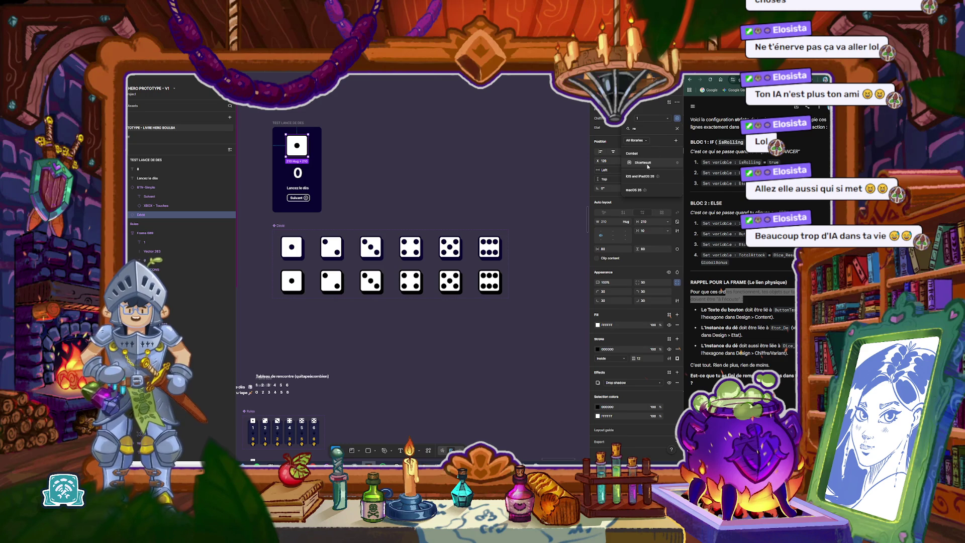
pyautogui.click(645, 163)
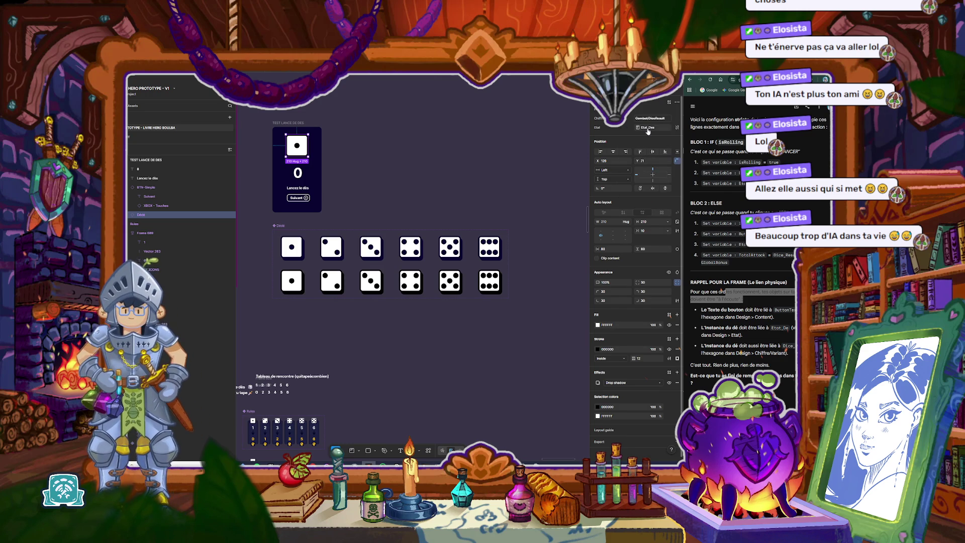
pyautogui.moveTo(660, 122)
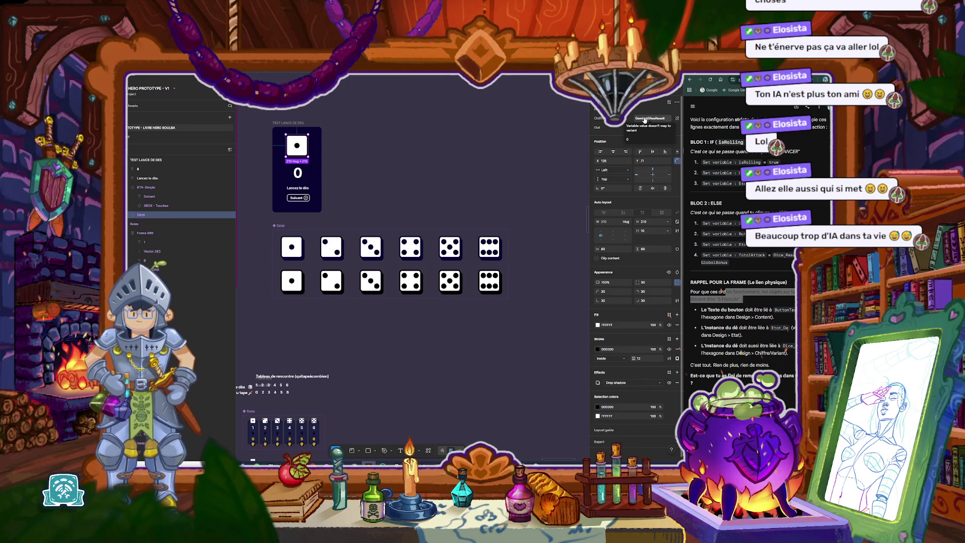
pyautogui.click(645, 120)
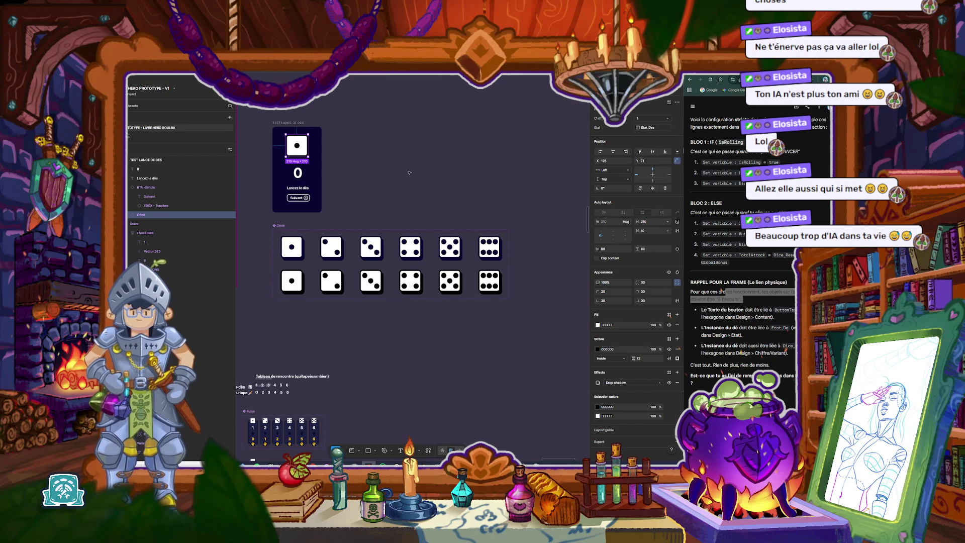
# Step: Scroll up and clear the highlight in the reference notes
pyautogui.scroll(2, 260, 130)
pyautogui.scroll(1, 260, 130)
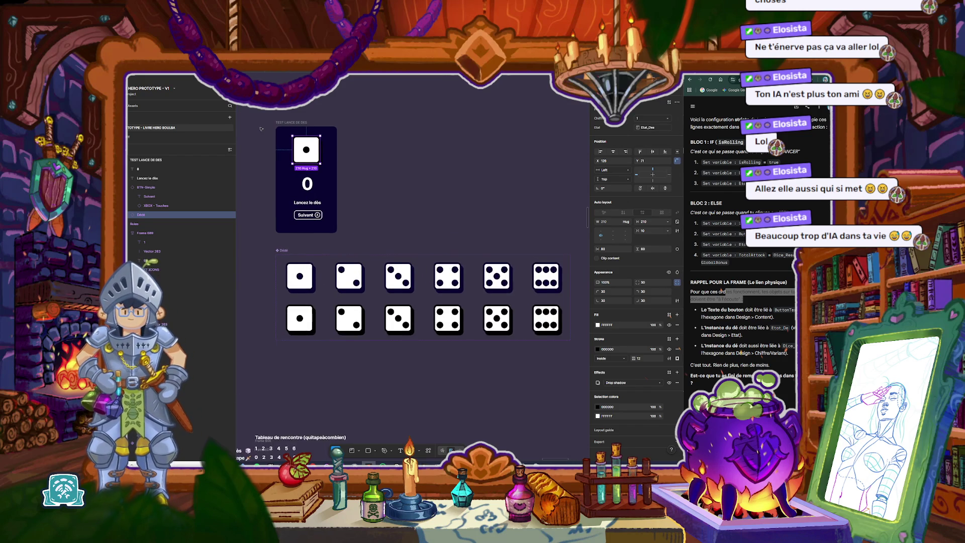
pyautogui.scroll(1, 260, 130)
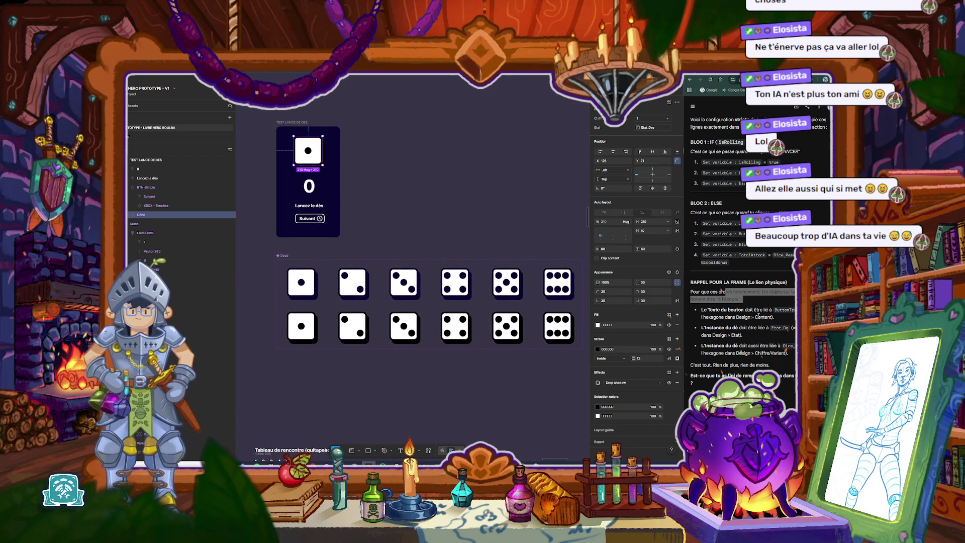
pyautogui.click(720, 290)
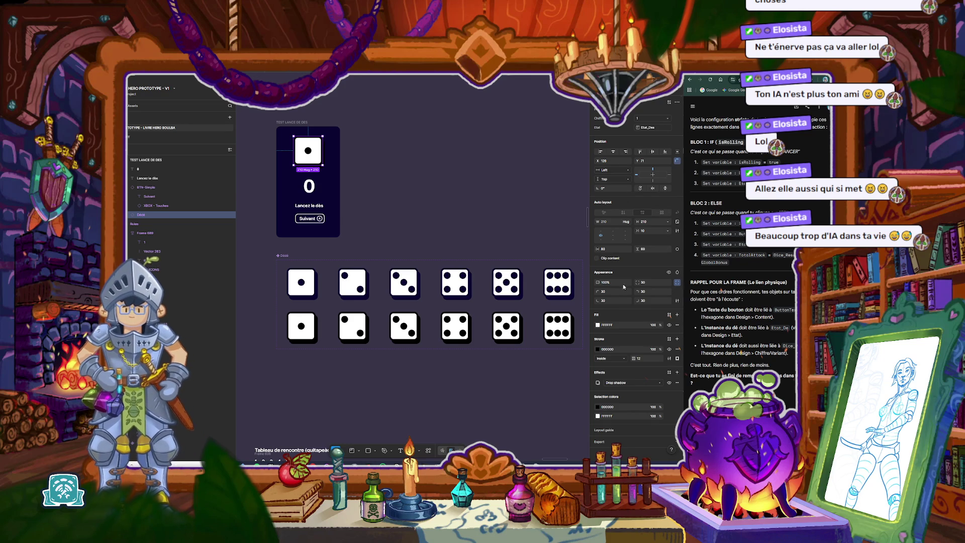
# Step: Open the Suivant button's On click Conditional interaction, enlarge the editor to read it, then close it
pyautogui.click(310, 218)
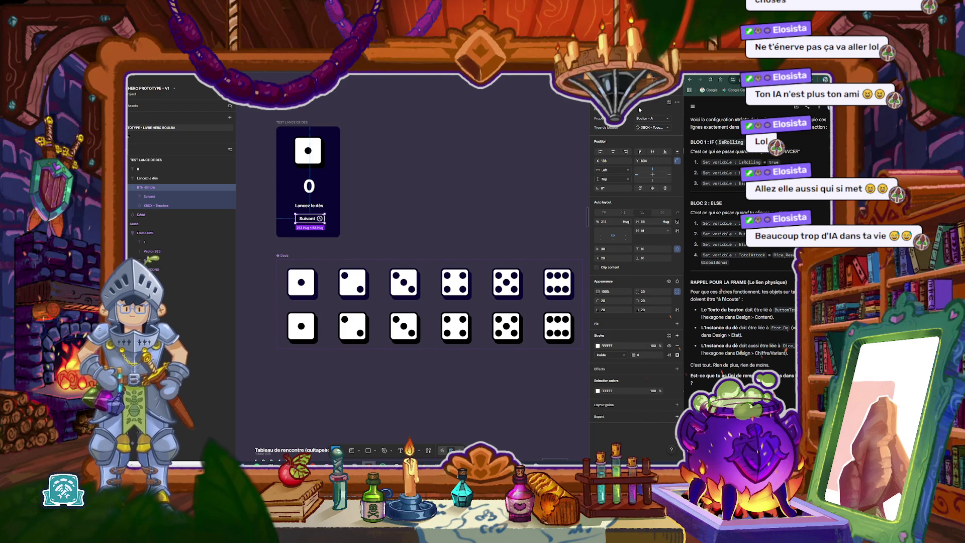
pyautogui.click(616, 103)
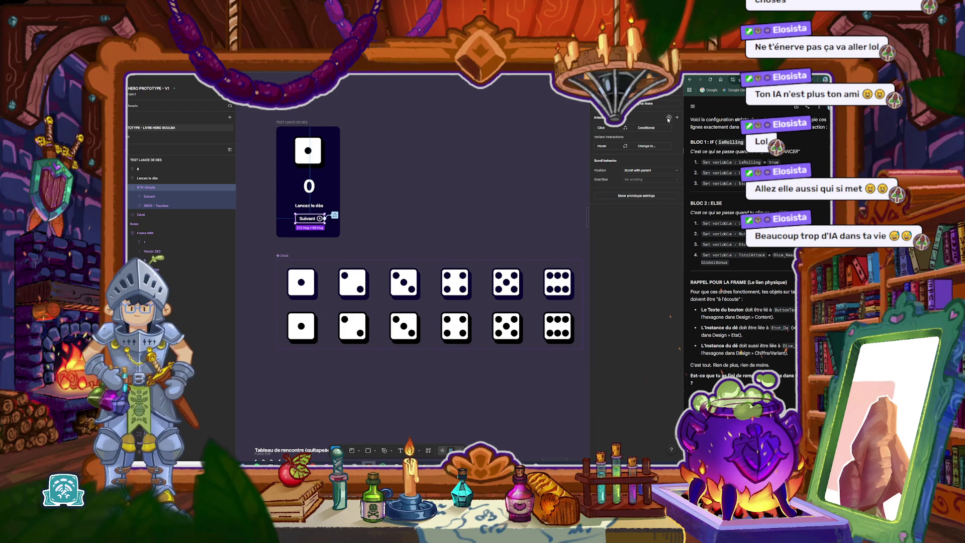
pyautogui.click(599, 103)
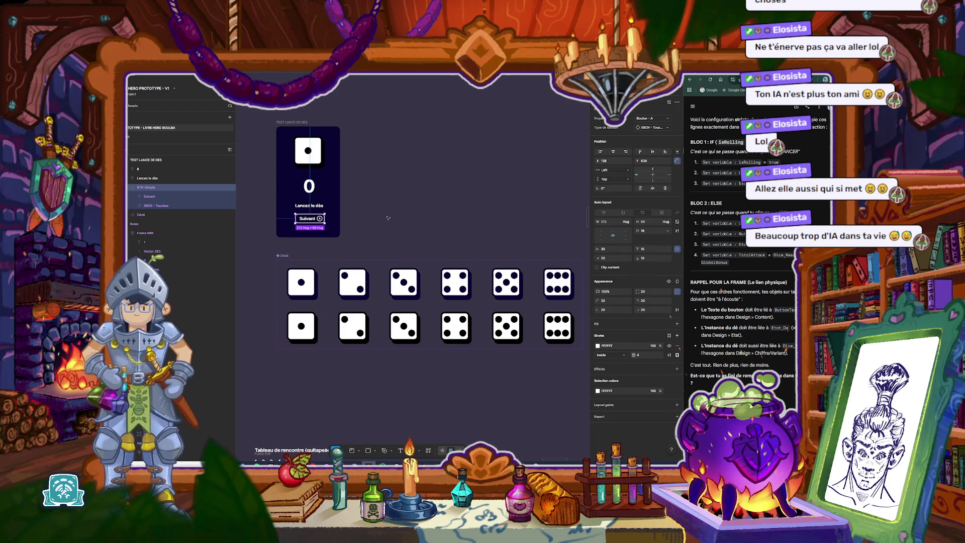
pyautogui.hotkey('shift', 'e')
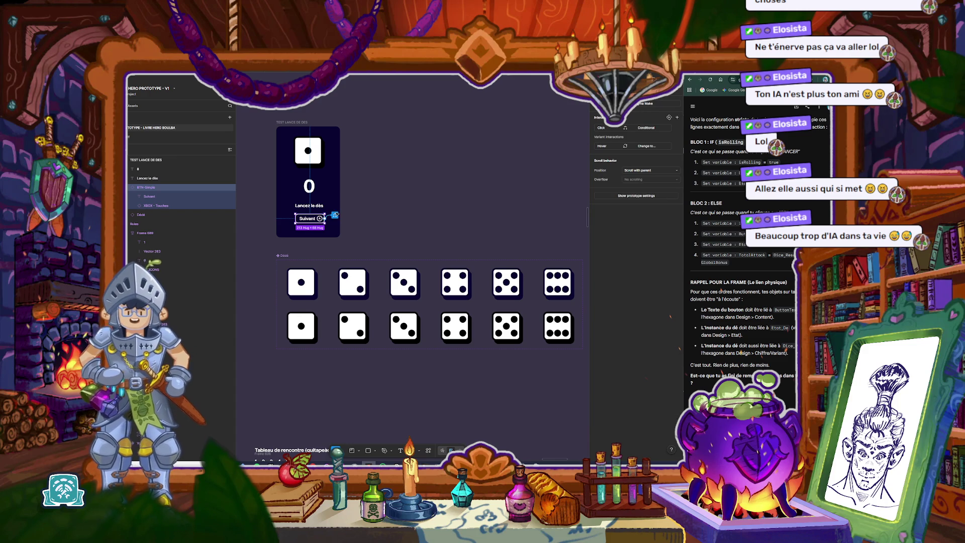
pyautogui.click(335, 215)
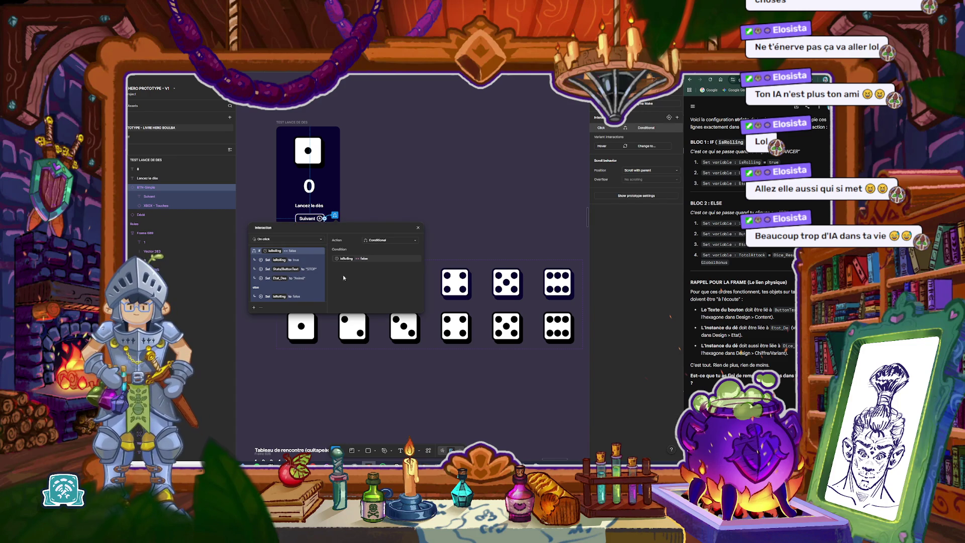
pyautogui.moveTo(336, 313)
pyautogui.mouseDown()
pyautogui.moveTo(336, 359)
pyautogui.moveTo(336, 343)
pyautogui.mouseUp()
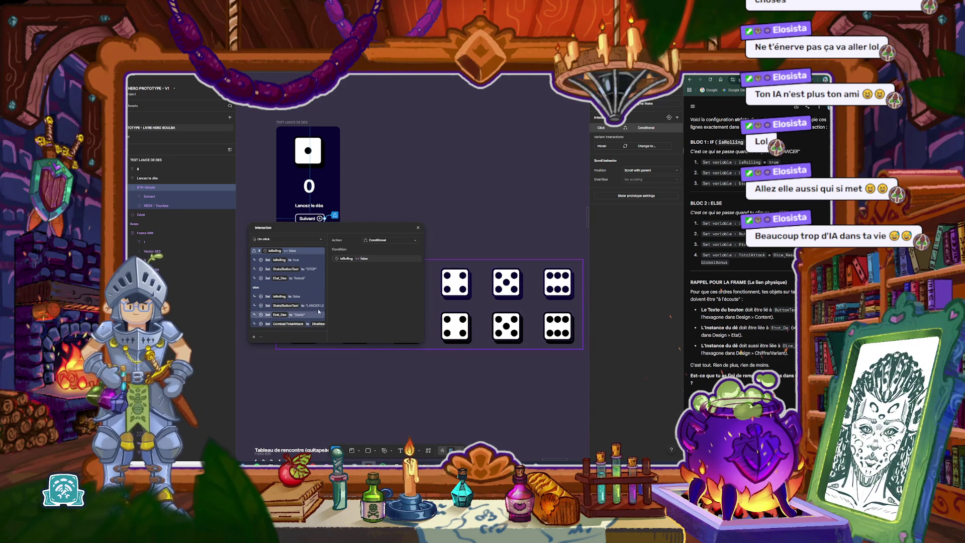
pyautogui.moveTo(422, 264); pyautogui.dragTo(476, 264)
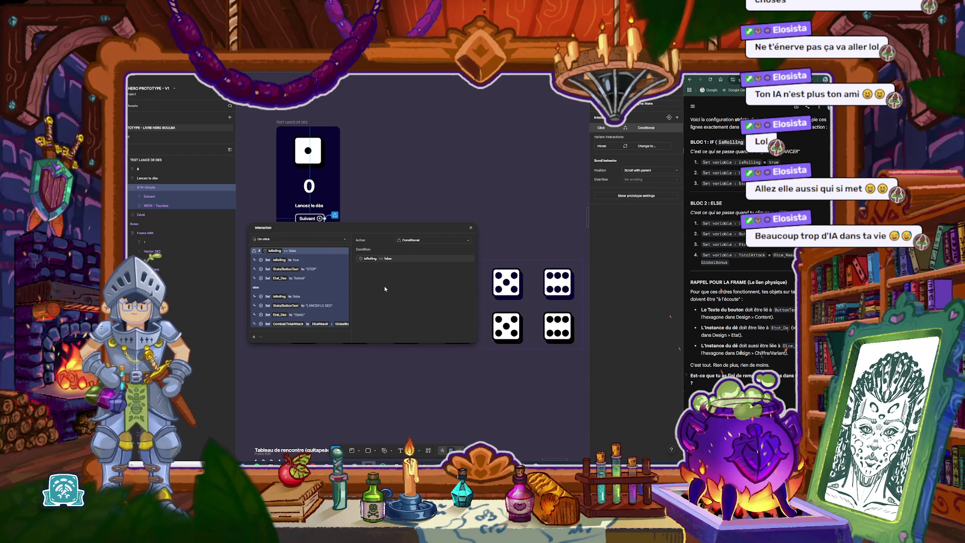
pyautogui.click(351, 217)
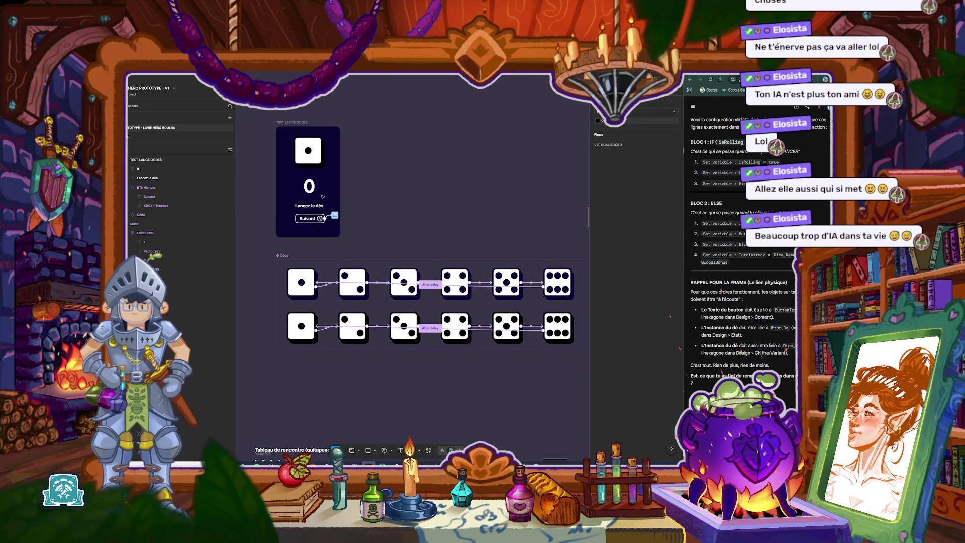
# Step: Bind the big 0 result text to the TotalAttack variable
pyautogui.click(309, 187)
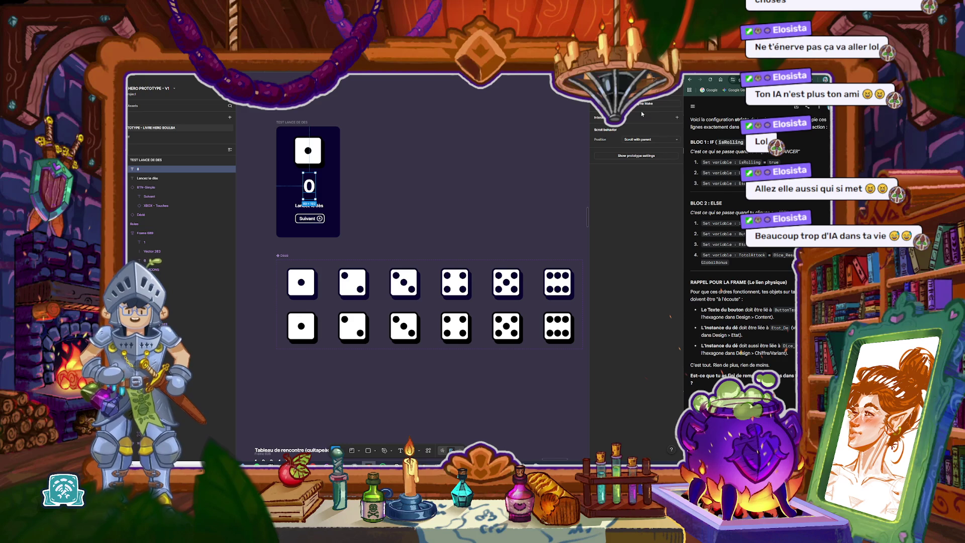
pyautogui.hotkey('alt', '8')
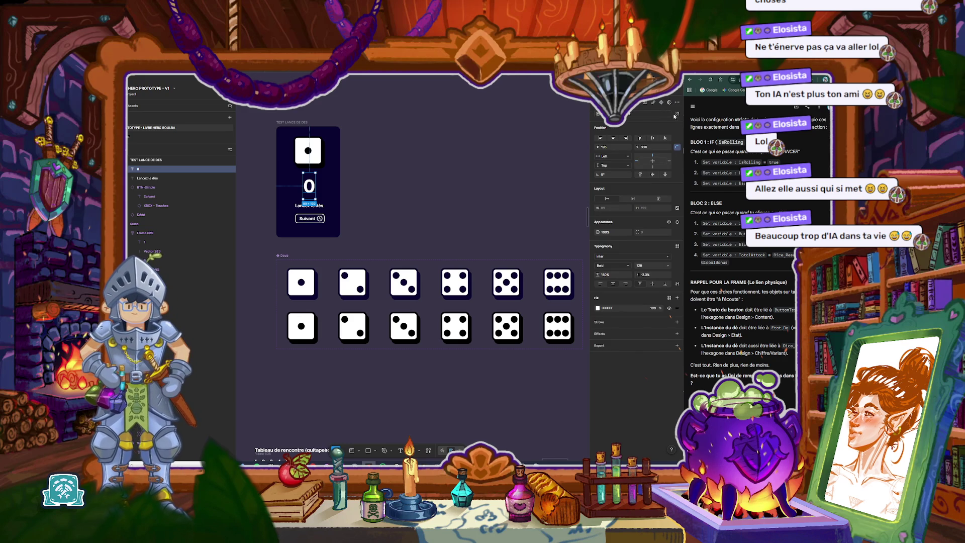
pyautogui.click(639, 116)
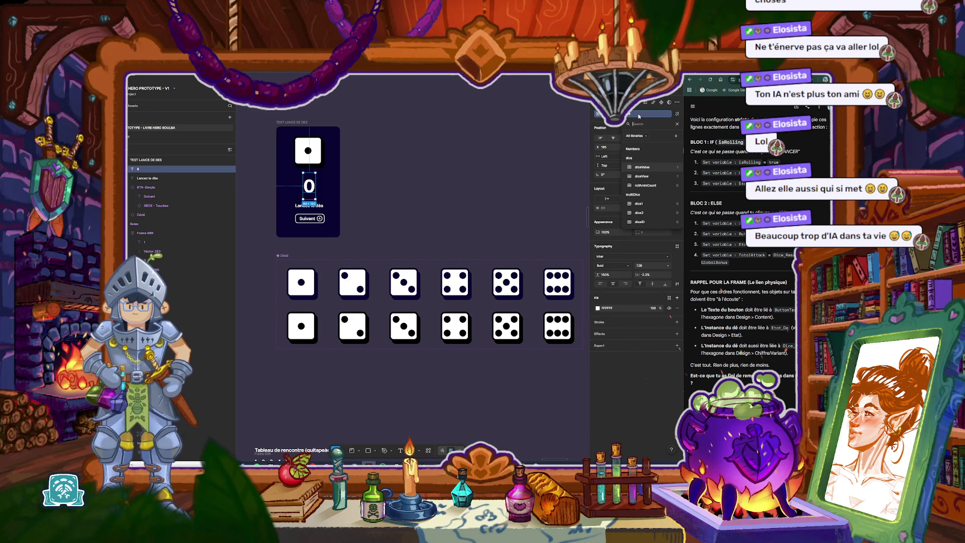
pyautogui.write('atta')
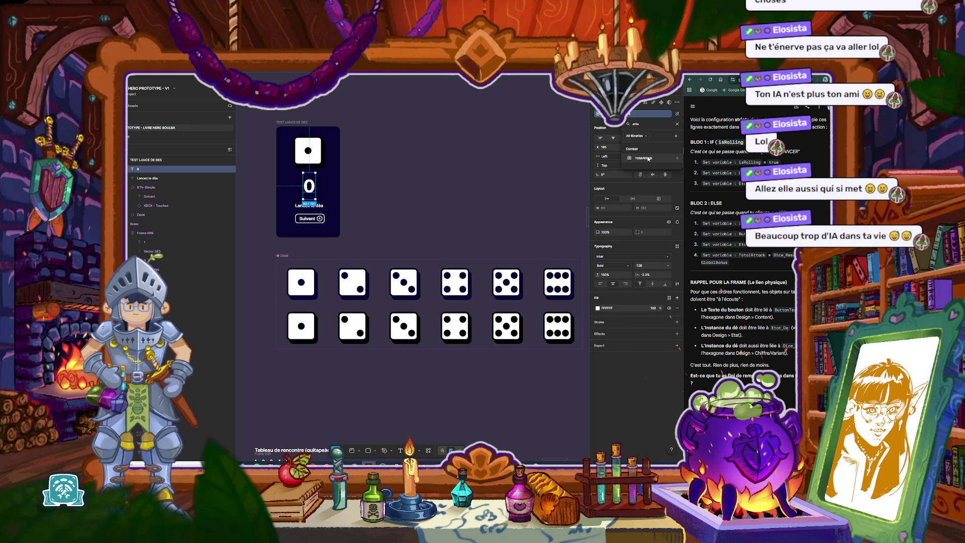
pyautogui.click(648, 159)
pyautogui.click(510, 170)
# Step: Preview the TEST LANCE DE DES card, roll the die, then close and recheck the result number
pyautogui.click(299, 123)
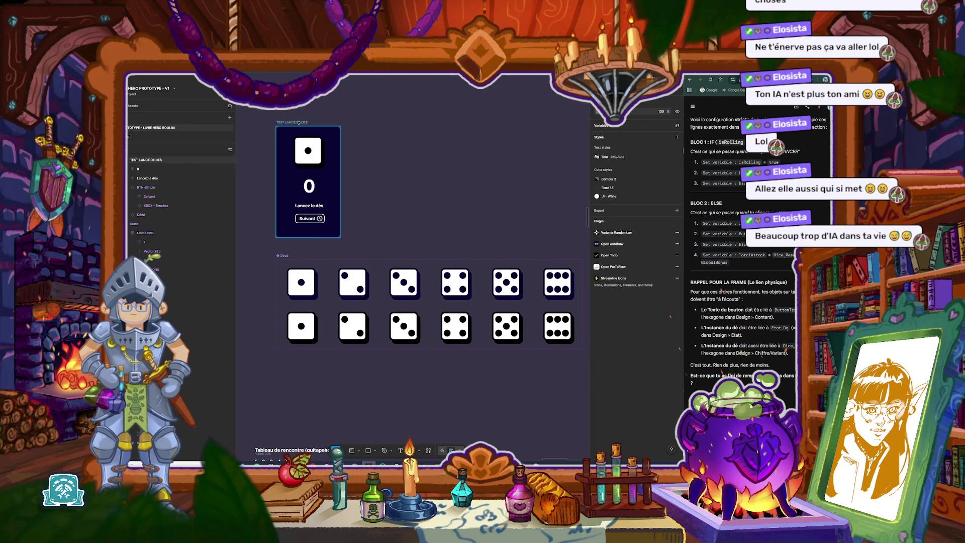
pyautogui.hotkey('shift', 'space')
pyautogui.click(325, 317)
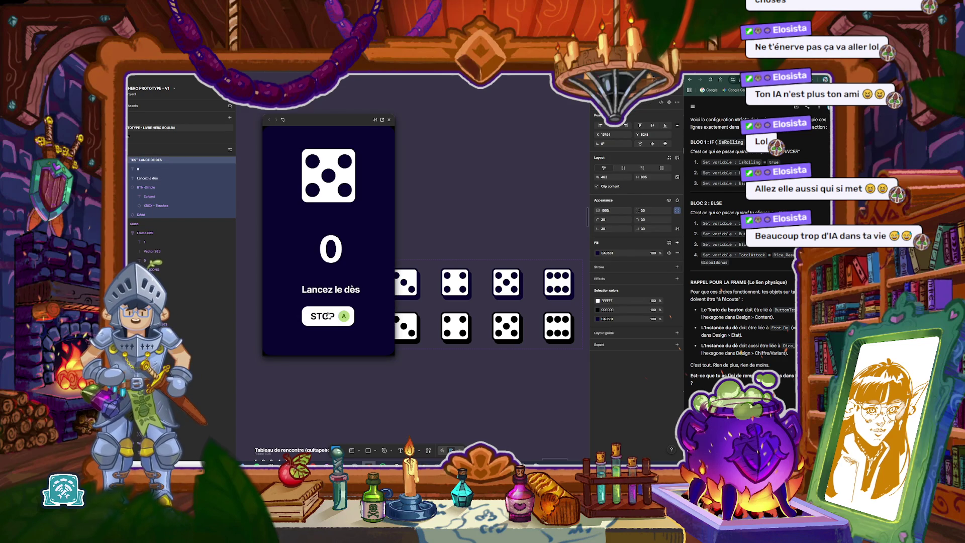
pyautogui.click(389, 120)
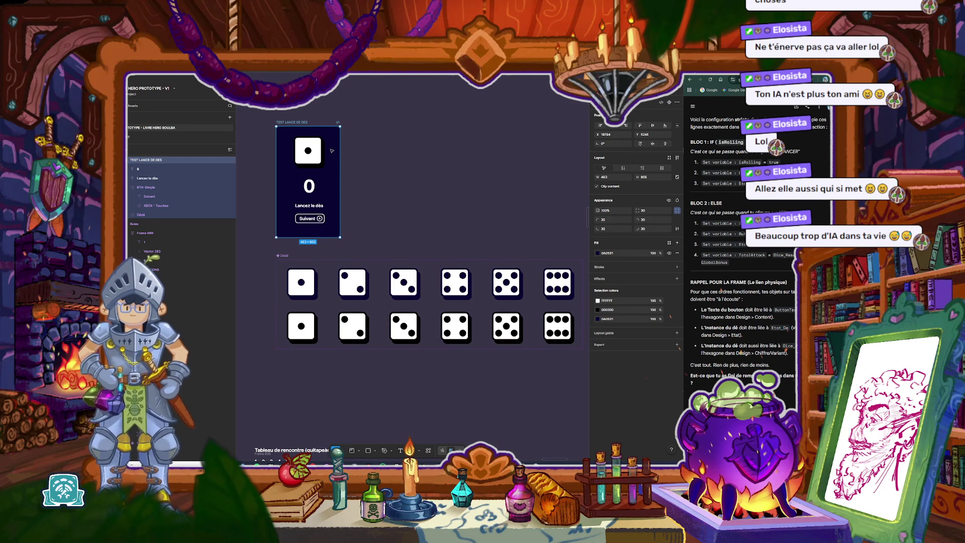
pyautogui.click(319, 185)
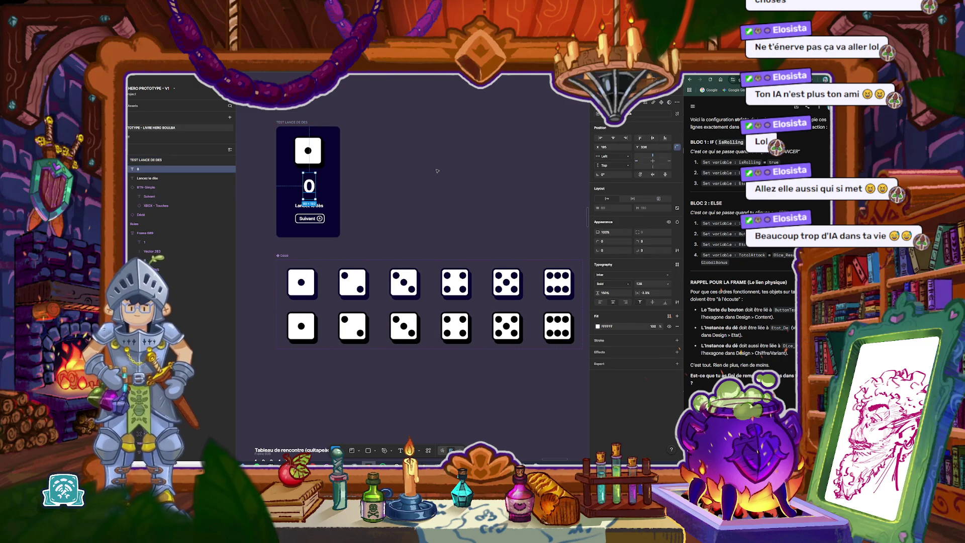
pyautogui.press('Escape')
pyautogui.click(439, 171)
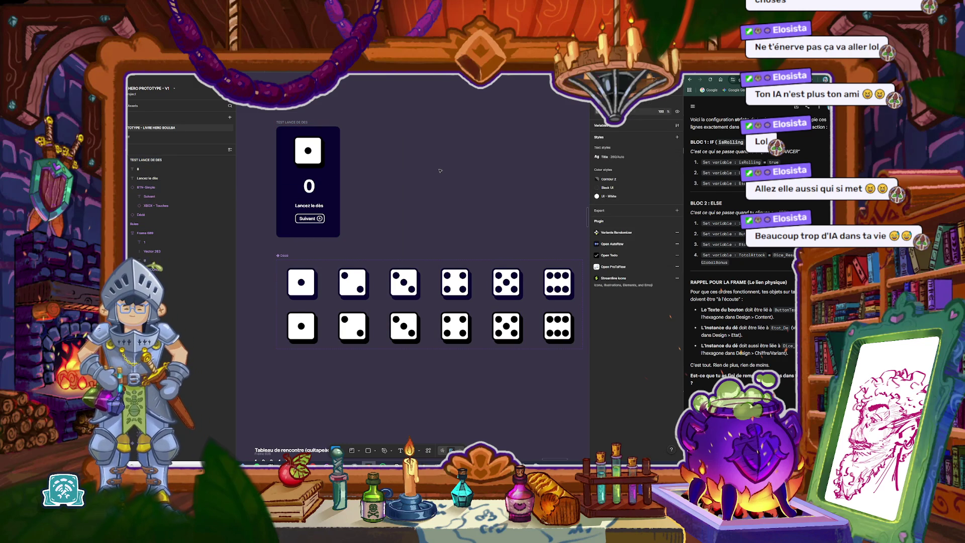
pyautogui.click(309, 186)
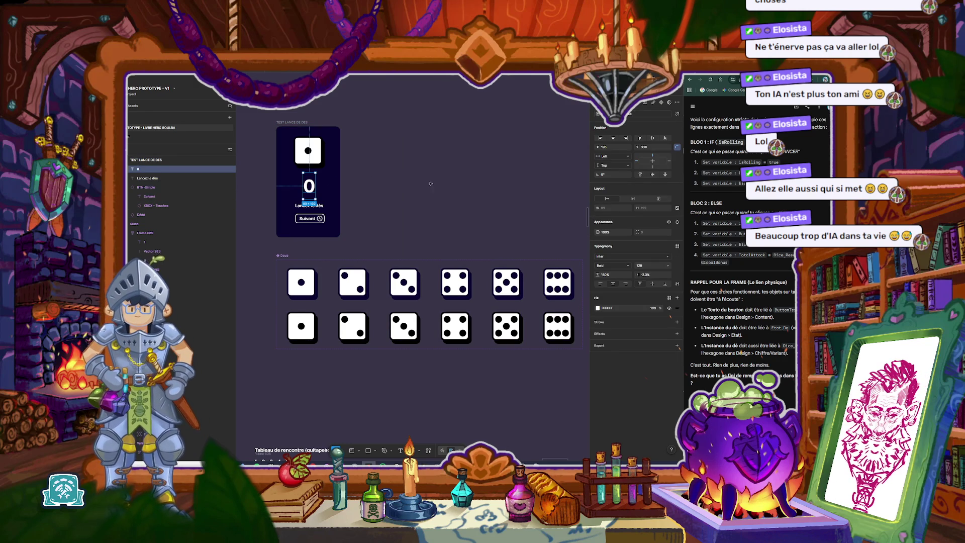
pyautogui.click(475, 183)
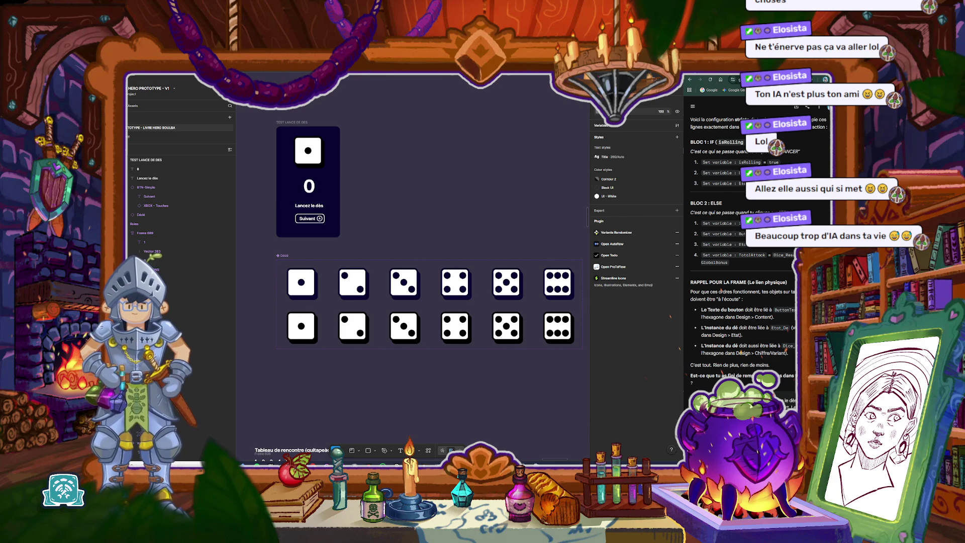
pyautogui.press('Return')
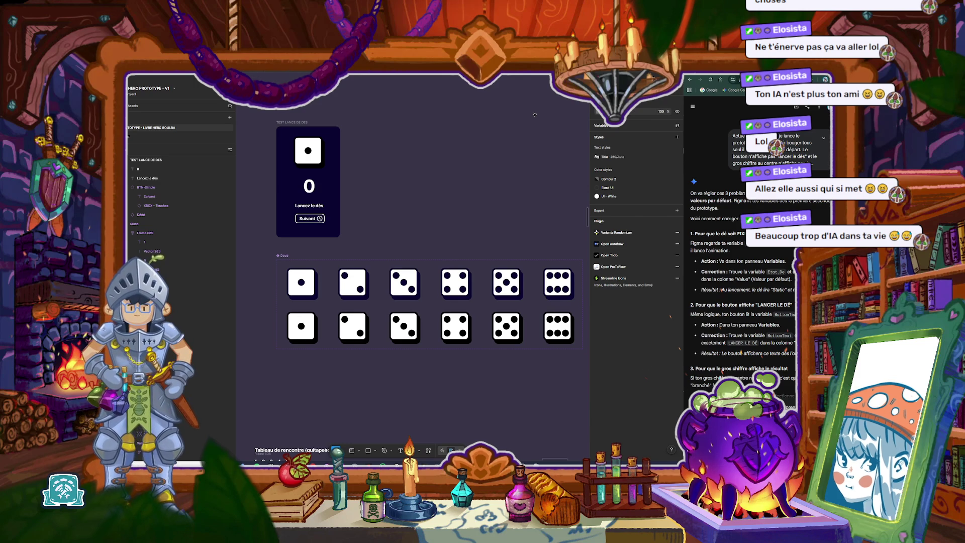
pyautogui.hotkey('shift', 'e')
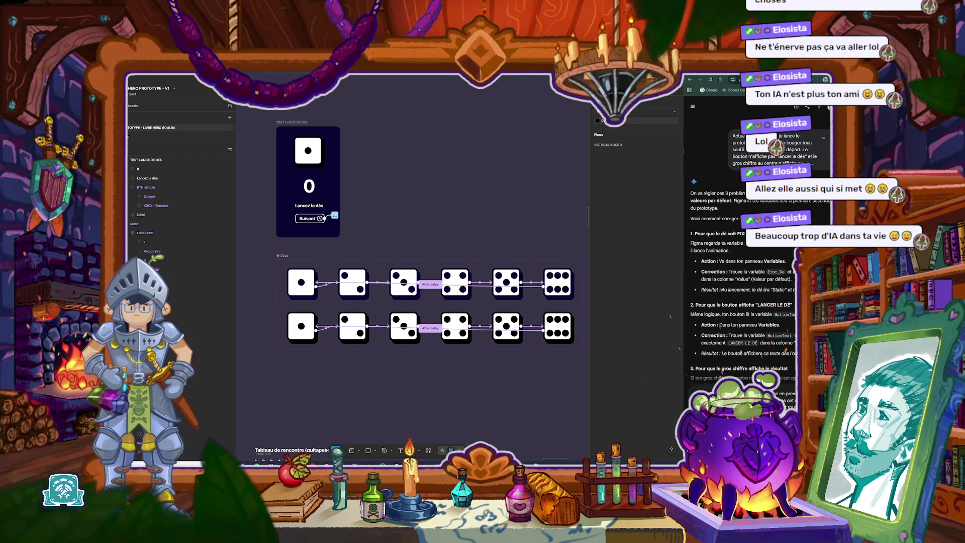
pyautogui.press('Return')
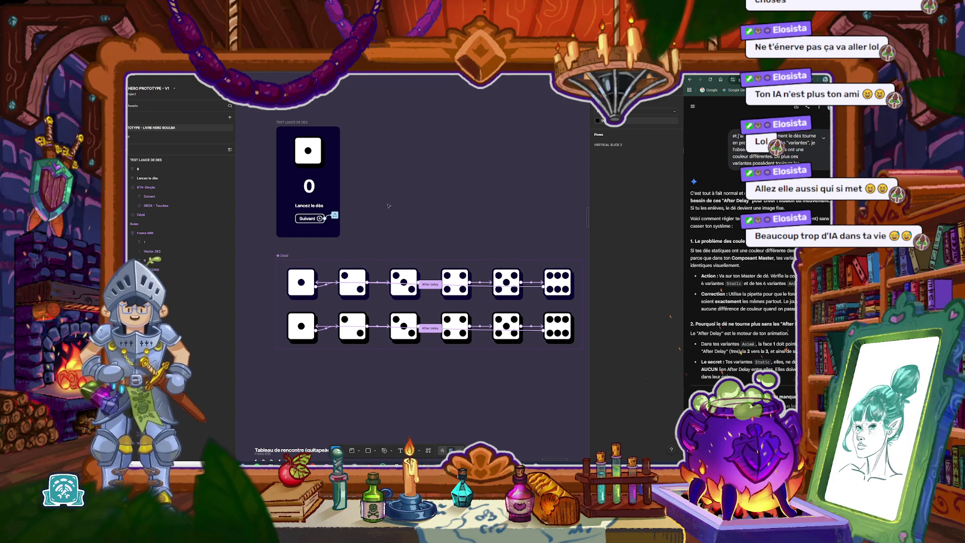
pyautogui.hotkey('shift', 'e')
# Step: Switch the six top-row dice outlines from 0D073D to 000000 and check the drop shadow colour
pyautogui.moveTo(261, 267); pyautogui.dragTo(568, 307)
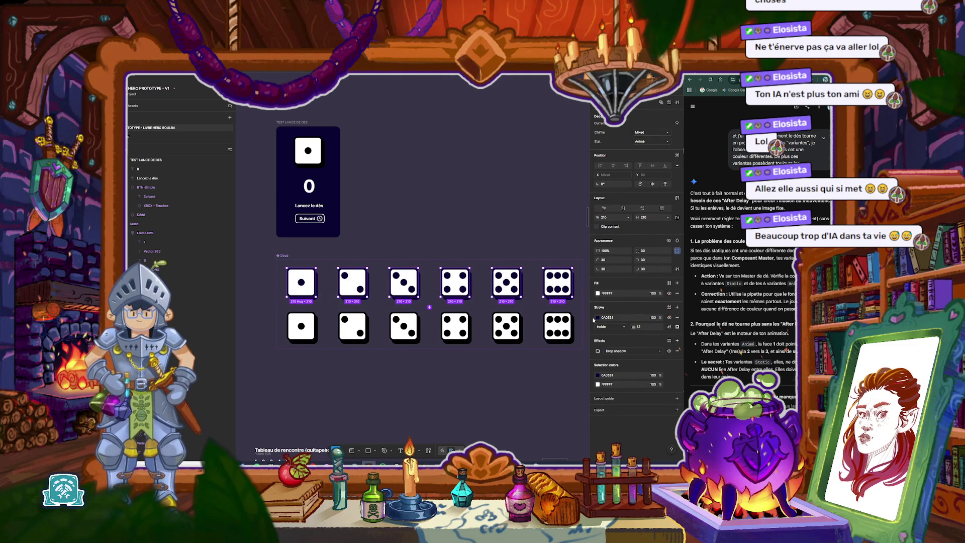
pyautogui.click(597, 375)
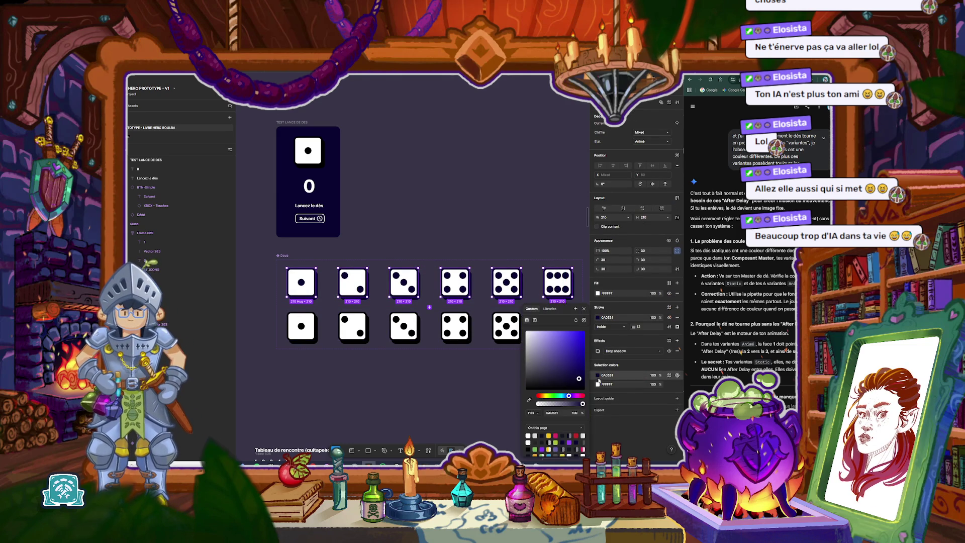
pyautogui.click(585, 390)
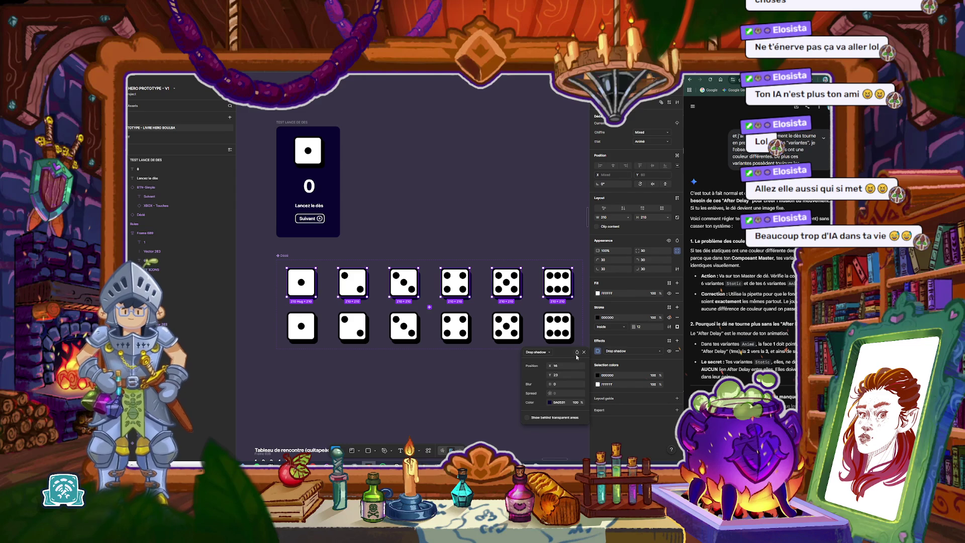
pyautogui.click(550, 402)
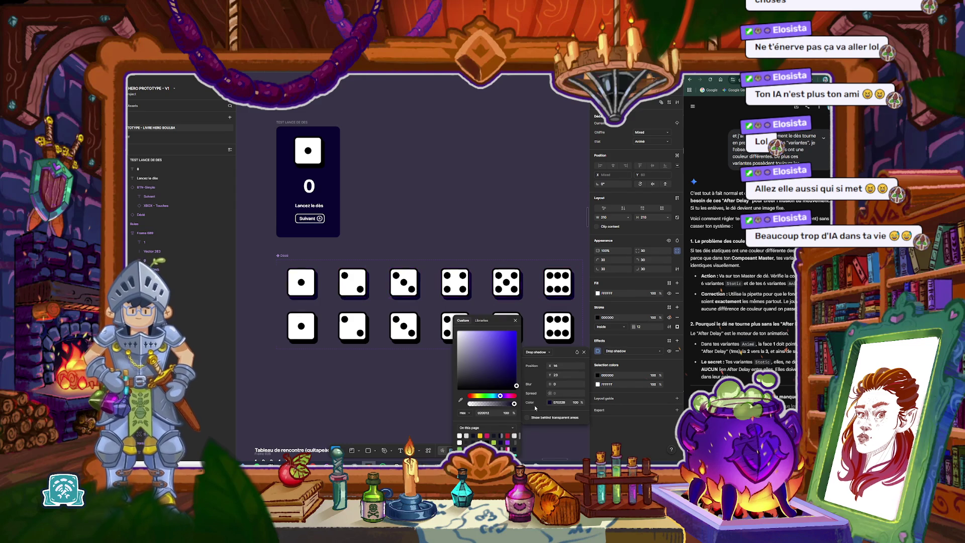
pyautogui.click(406, 400)
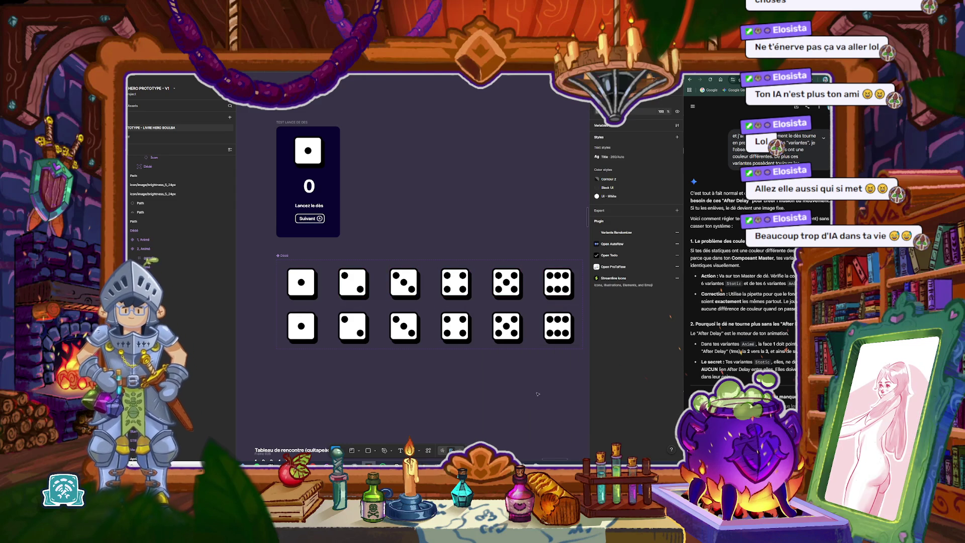
pyautogui.scroll(-1, 719, 361)
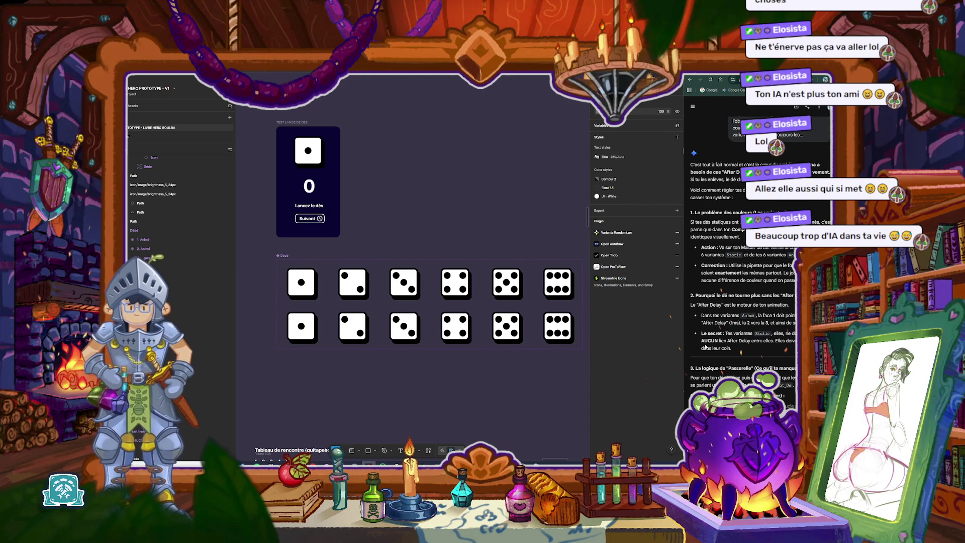
pyautogui.click(293, 318)
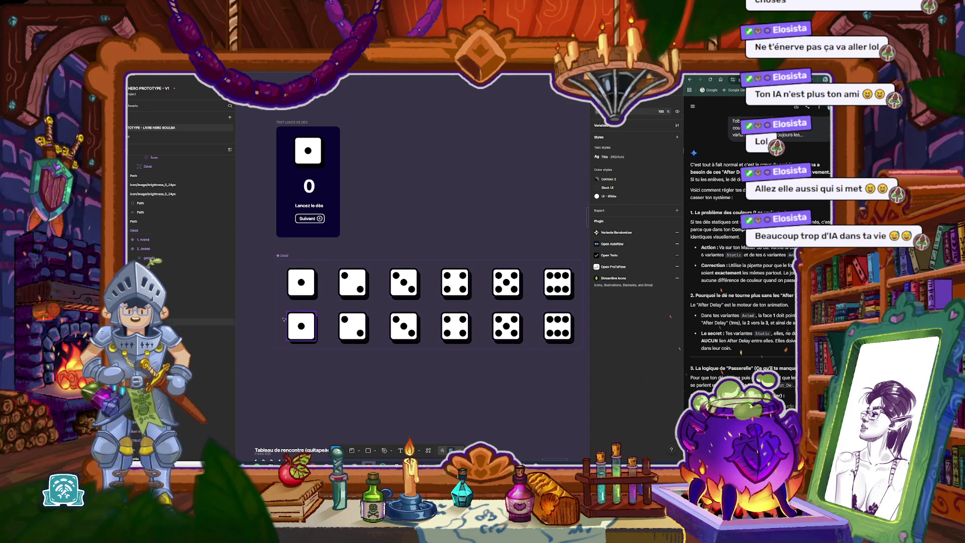
# Step: Compare the two dice rows, then show the first second-row die's prototype connections
pyautogui.moveTo(262, 317); pyautogui.dragTo(555, 353)
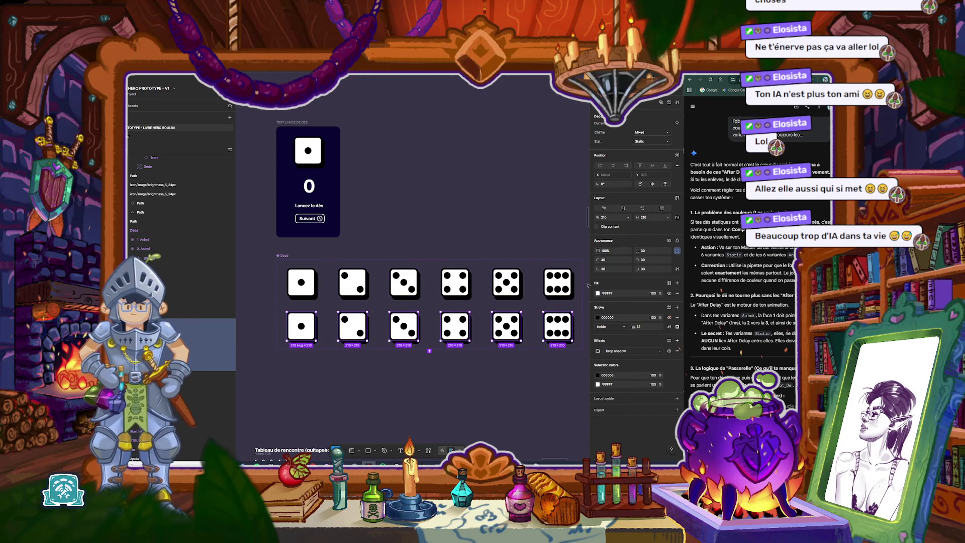
pyautogui.click(555, 352)
pyautogui.moveTo(581, 262); pyautogui.dragTo(284, 299)
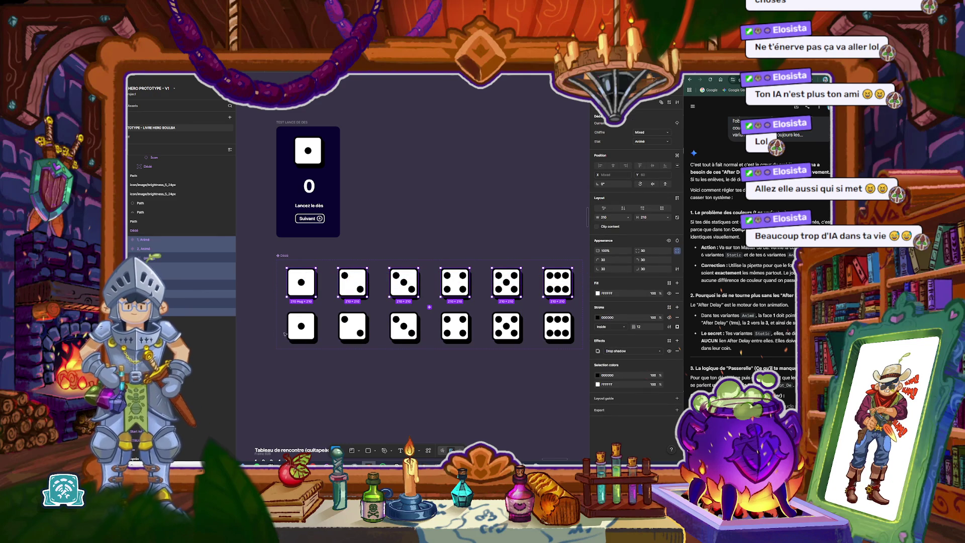
pyautogui.moveTo(262, 329); pyautogui.dragTo(375, 349)
pyautogui.moveTo(491, 360); pyautogui.dragTo(560, 391)
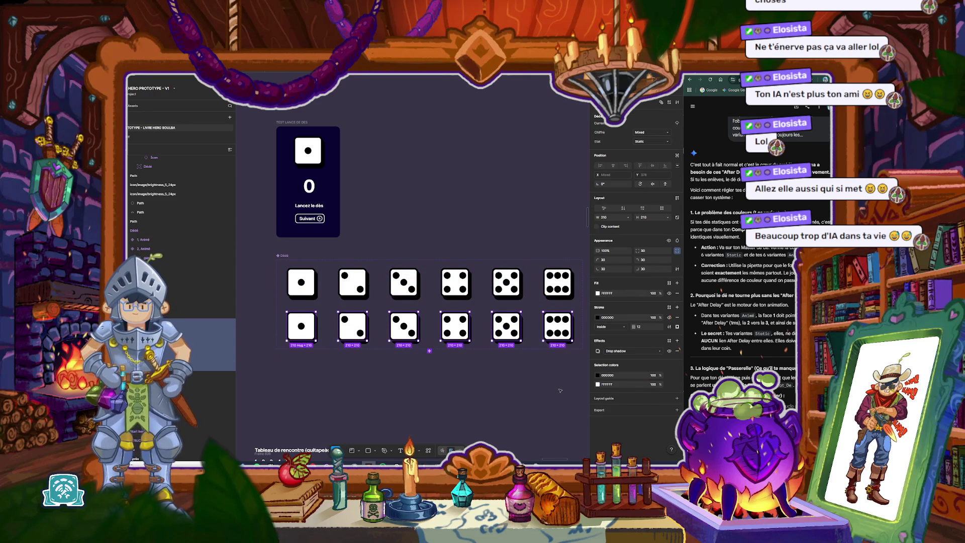
pyautogui.click(558, 390)
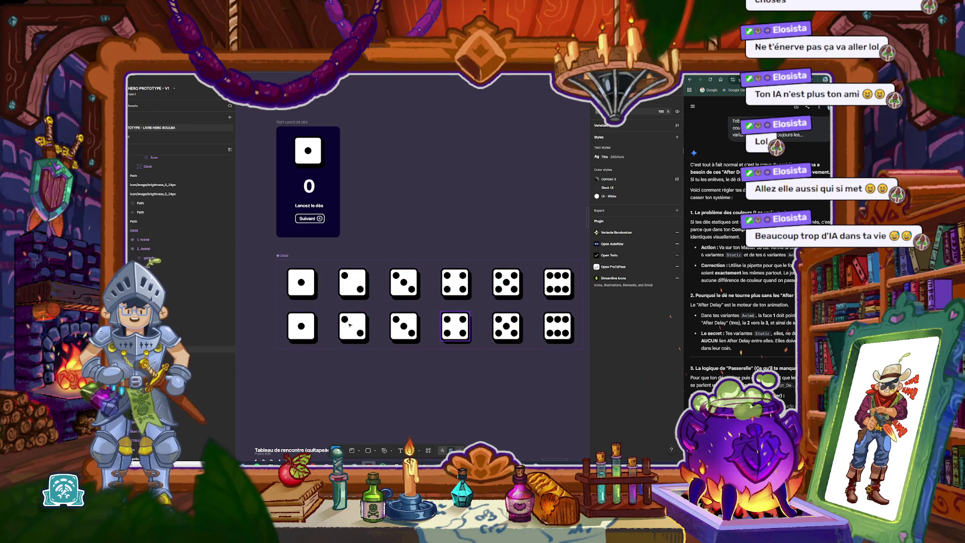
pyautogui.click(302, 325)
pyautogui.hotkey('shift', 'e')
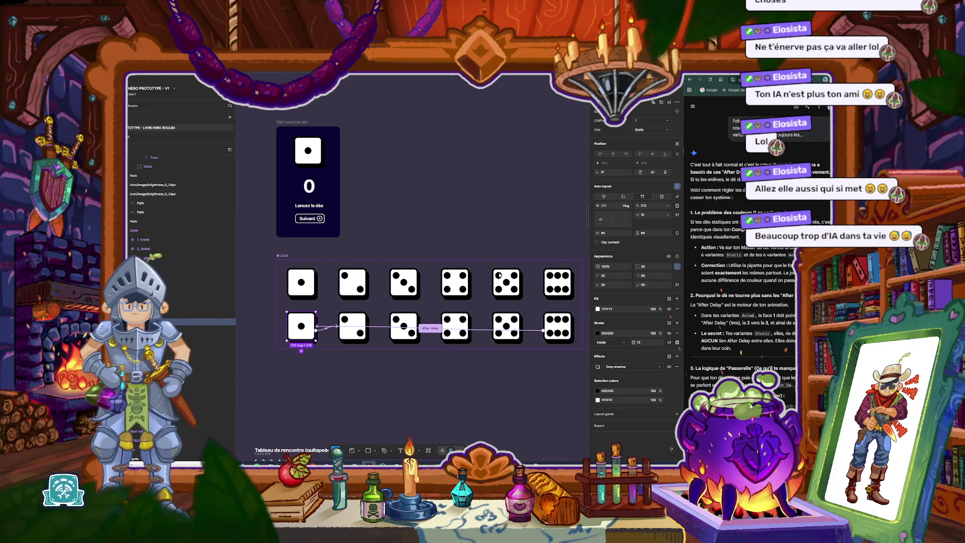
pyautogui.press('Tab')
pyautogui.press('Tab')
pyautogui.press('Tab')
pyautogui.press('Tab')
pyautogui.press('Tab')
# Step: Inspect each second-row die and the Dédé set's connections, then view the top row's After delay chain
pyautogui.moveTo(253, 386); pyautogui.dragTo(576, 310)
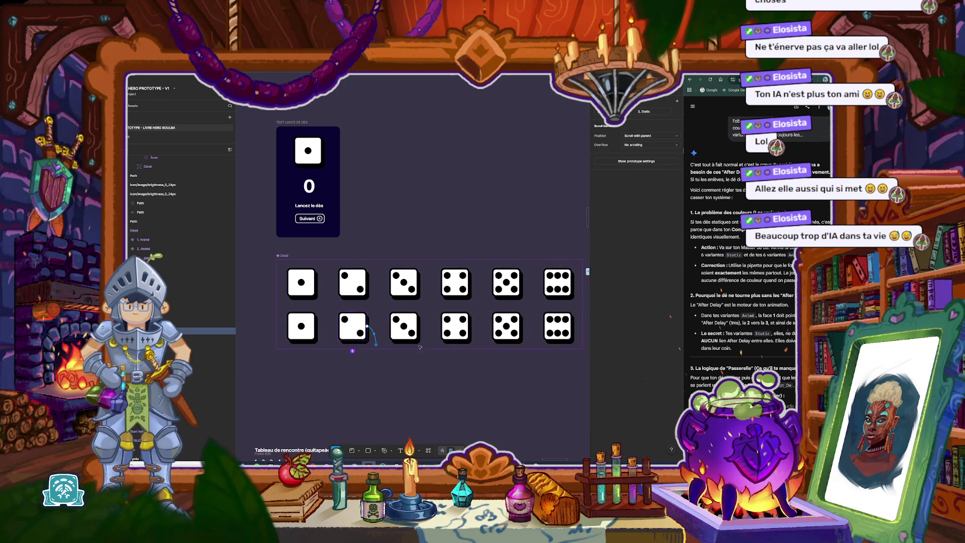
pyautogui.click(355, 327)
pyautogui.click(415, 327)
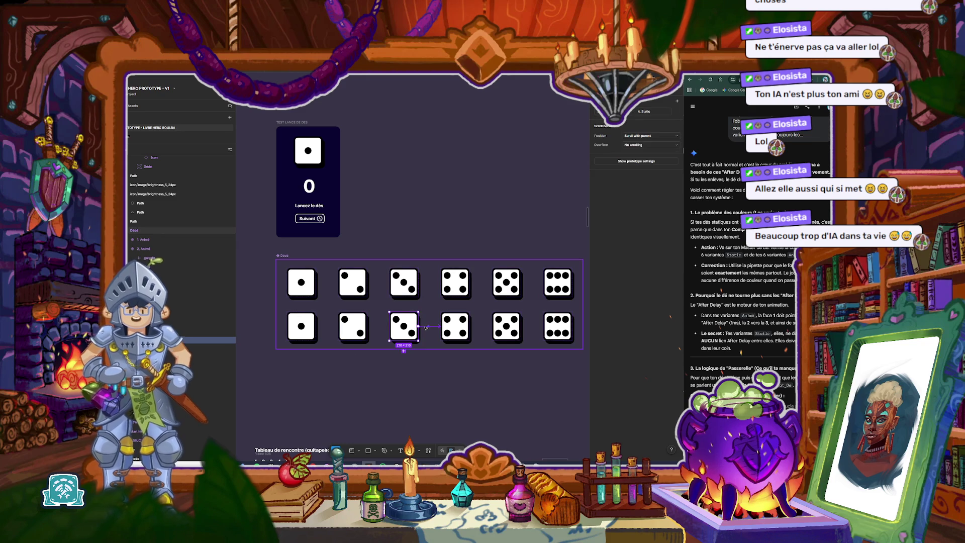
pyautogui.click(478, 340)
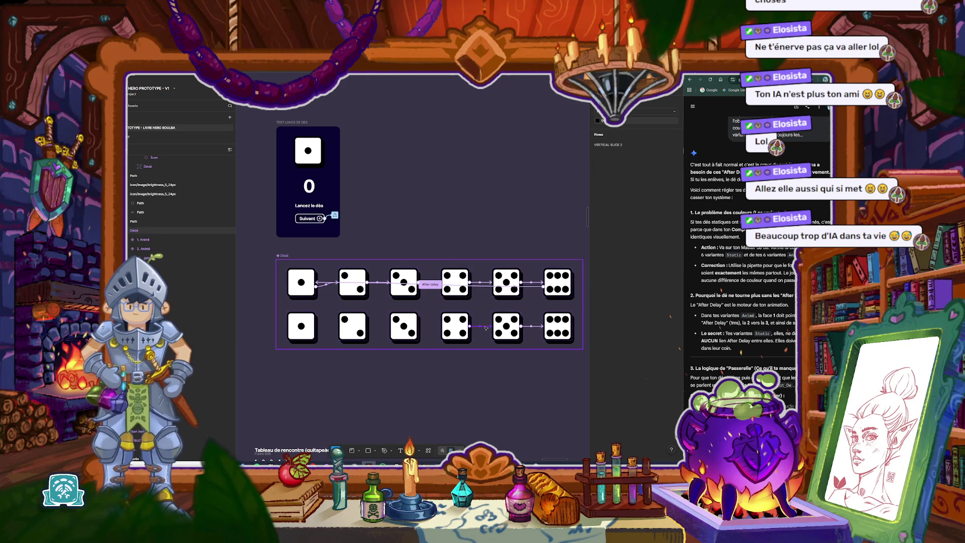
pyautogui.click(538, 330)
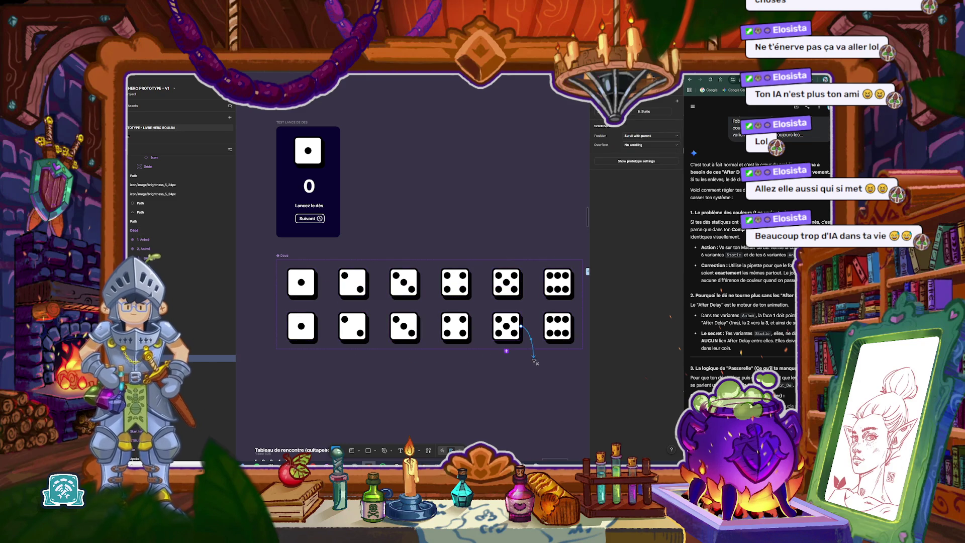
pyautogui.click(553, 356)
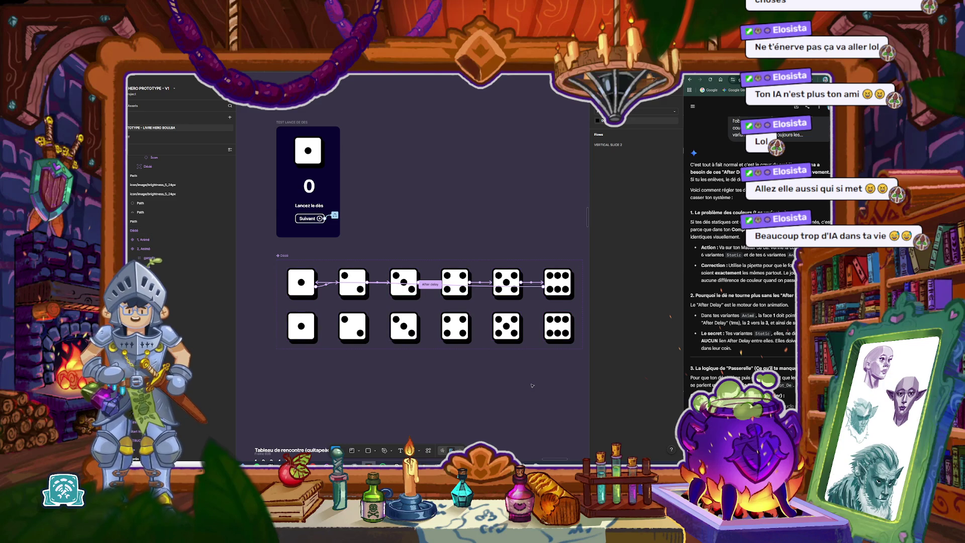
pyautogui.scroll(-1, 536, 376)
pyautogui.moveTo(536, 376); pyautogui.dragTo(524, 372)
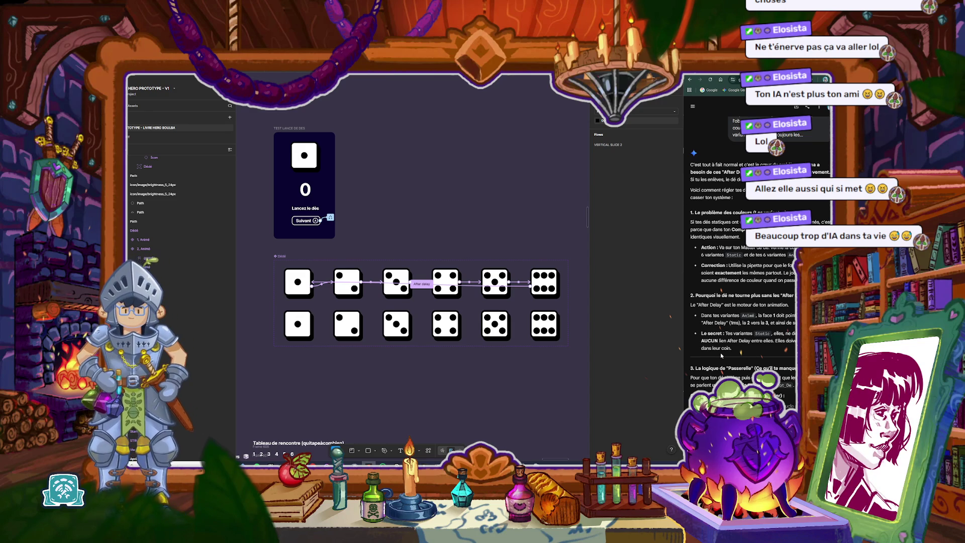
pyautogui.scroll(-3, 721, 355)
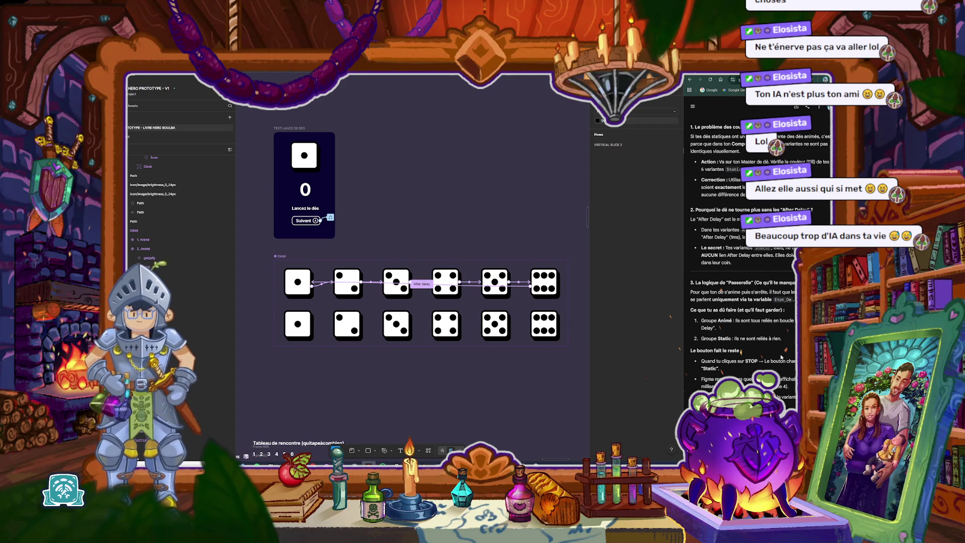
pyautogui.scroll(-2, 773, 352)
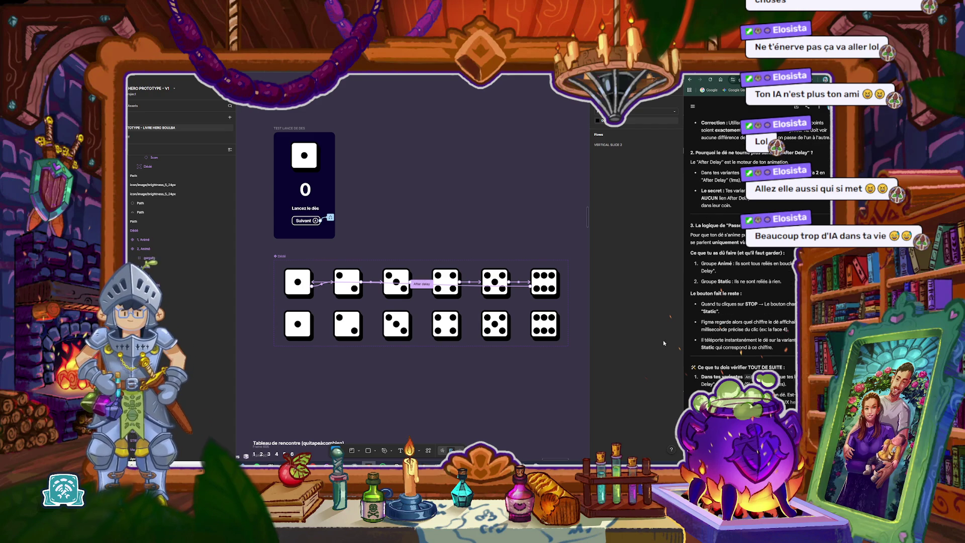
# Step: Confirm the Suivant else branch sets isRolling to False, then preview the TEST LANCE DE DES frame
pyautogui.click(331, 217)
pyautogui.click(330, 218)
pyautogui.scroll(-2, 754, 303)
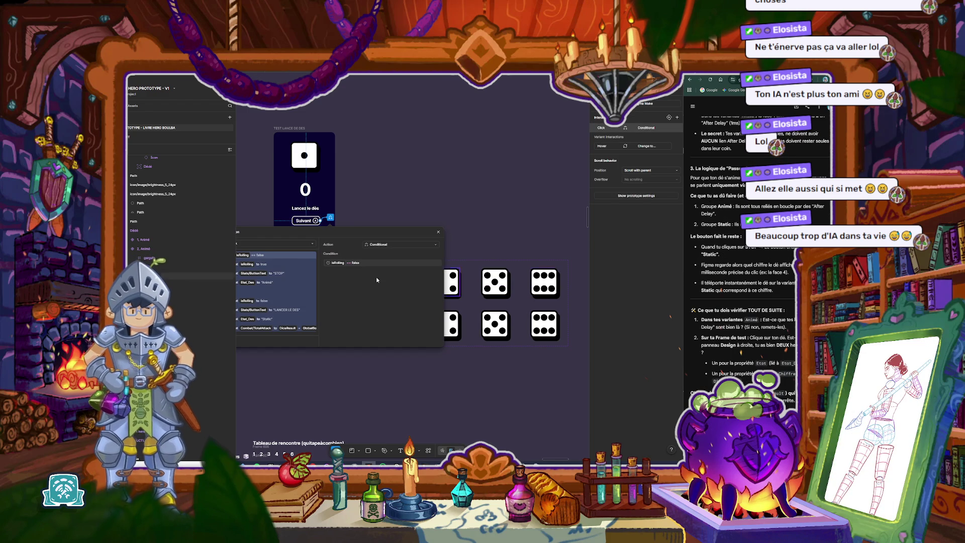
pyautogui.moveTo(309, 238); pyautogui.dragTo(371, 236)
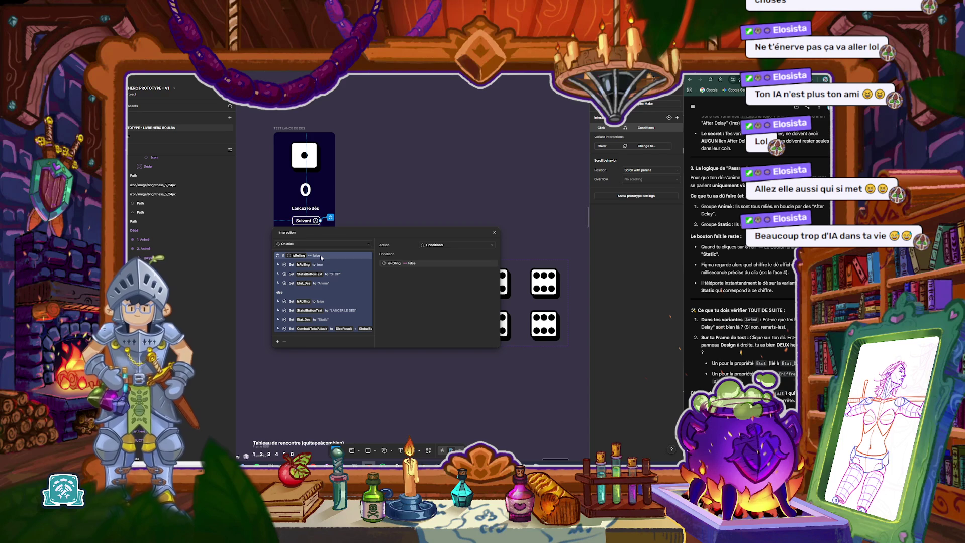
pyautogui.click(320, 303)
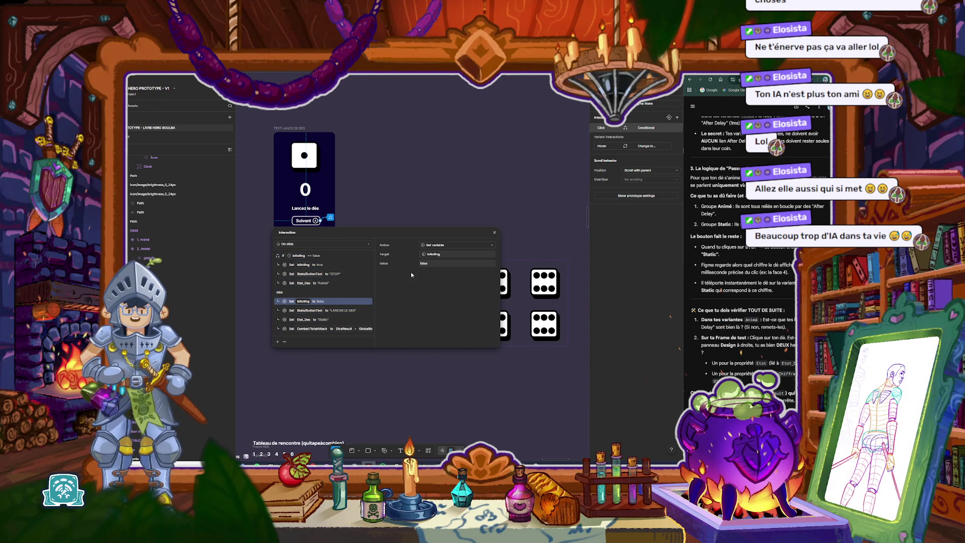
pyautogui.click(433, 263)
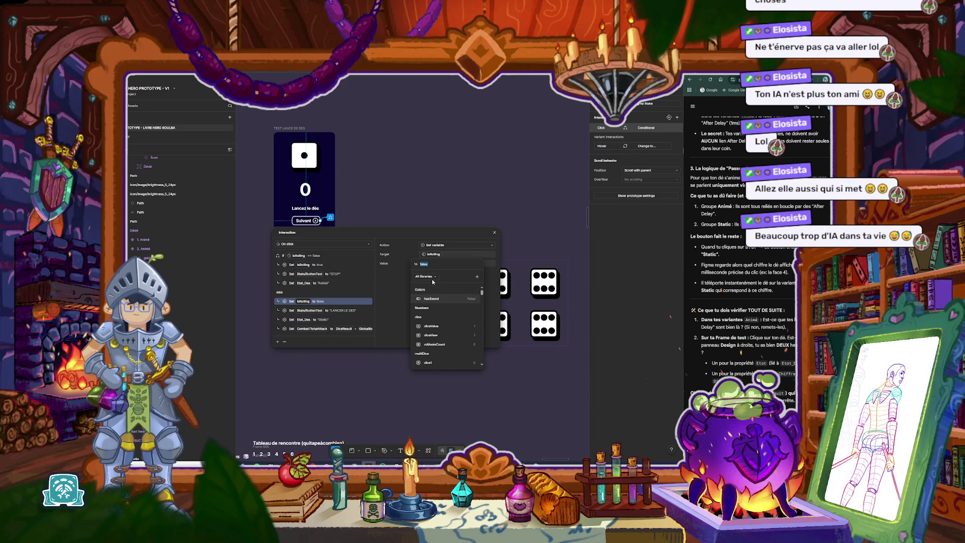
pyautogui.write('False')
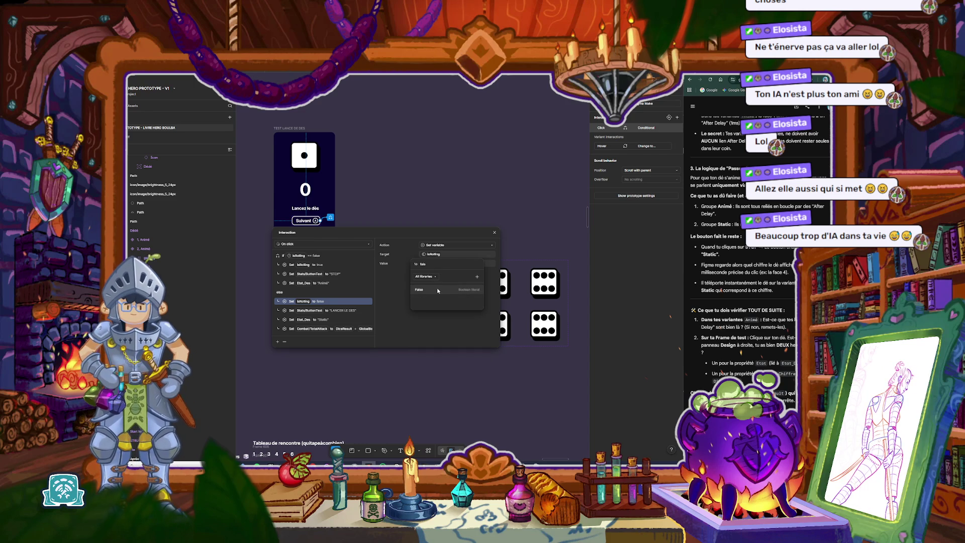
pyautogui.press('Return')
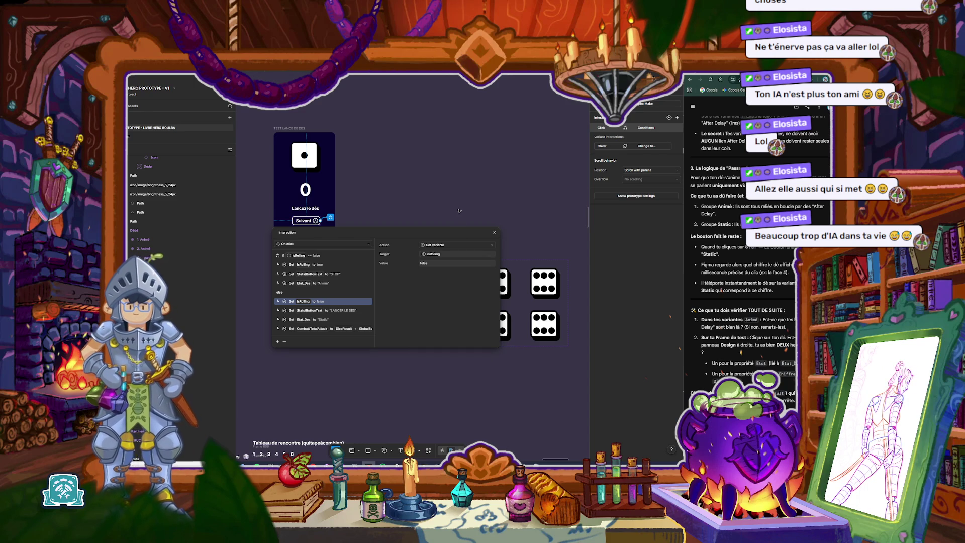
pyautogui.click(459, 211)
pyautogui.click(300, 136)
pyautogui.hotkey('shift', 'space')
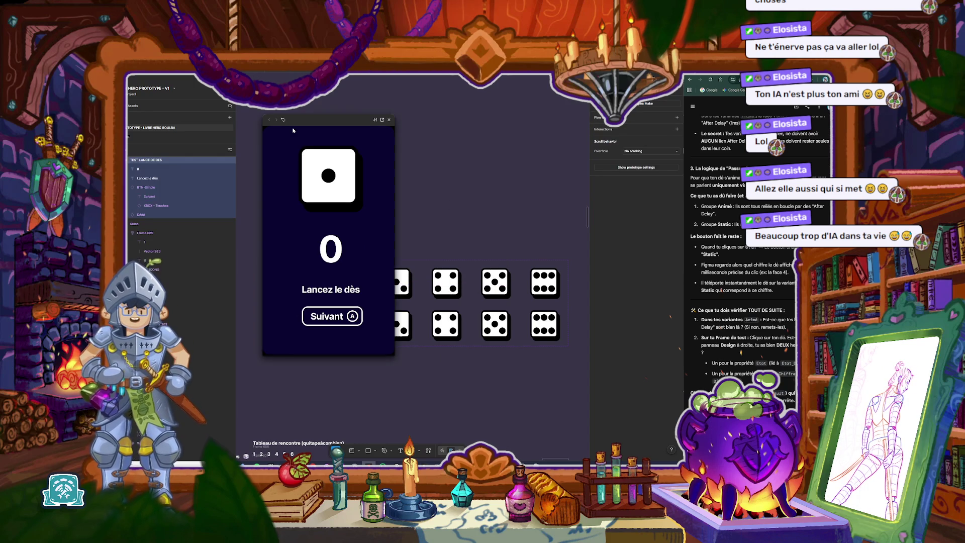
# Step: Roll the die so Suivant becomes STOP, close the preview and reselect TEST LANCE DE DES
pyautogui.click(336, 319)
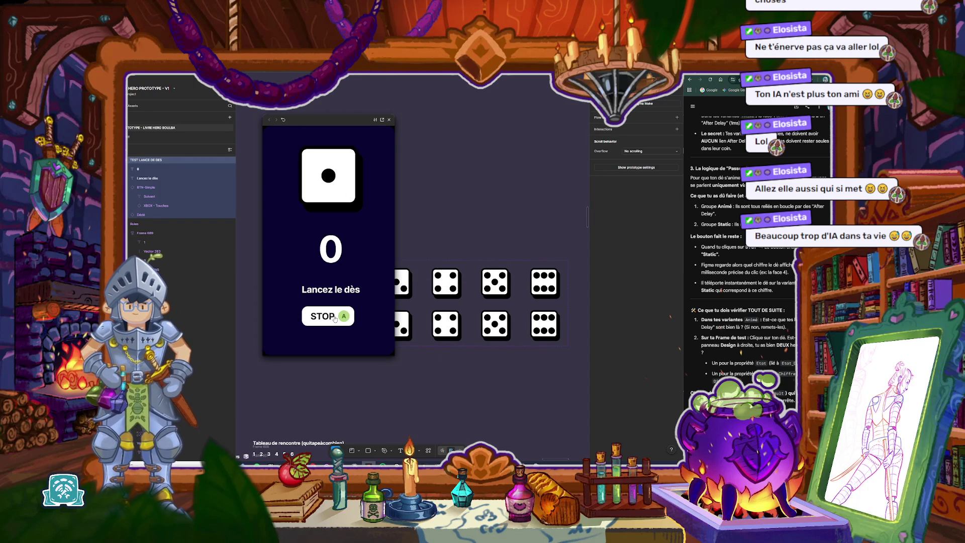
pyautogui.click(389, 120)
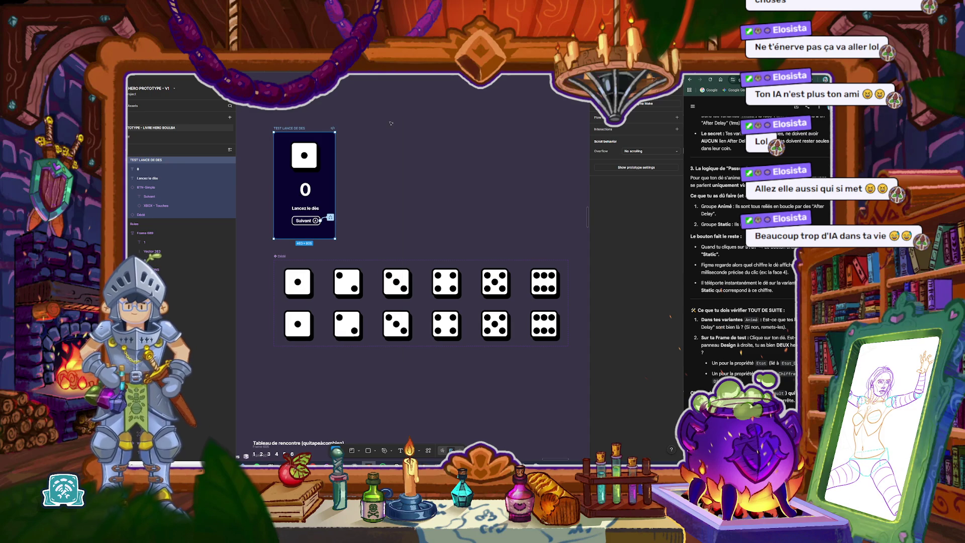
pyautogui.click(460, 203)
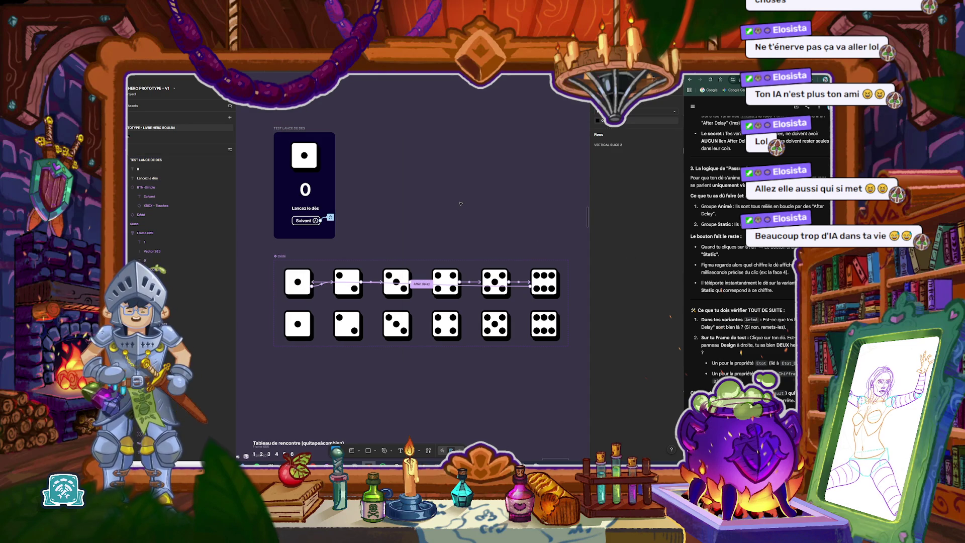
pyautogui.scroll(-1, 713, 287)
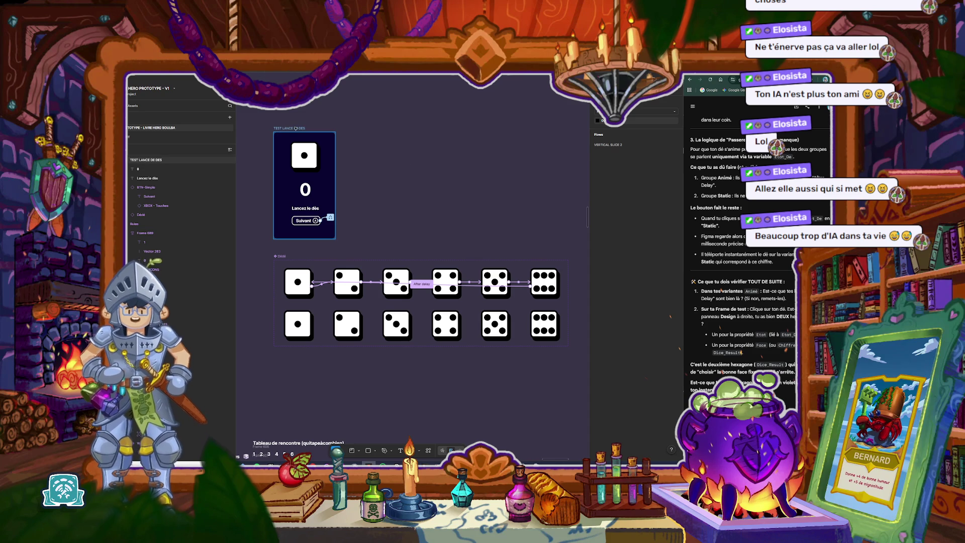
pyautogui.click(296, 128)
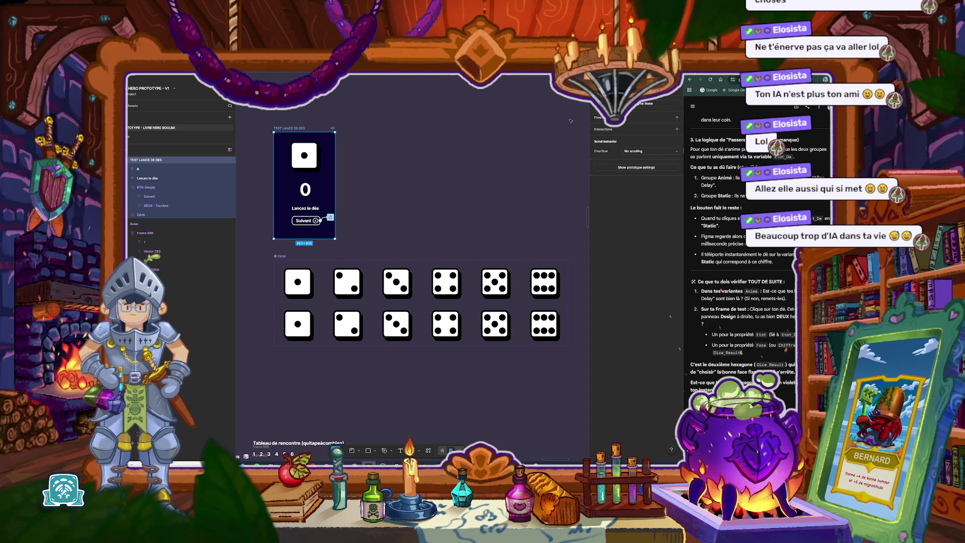
pyautogui.click(601, 103)
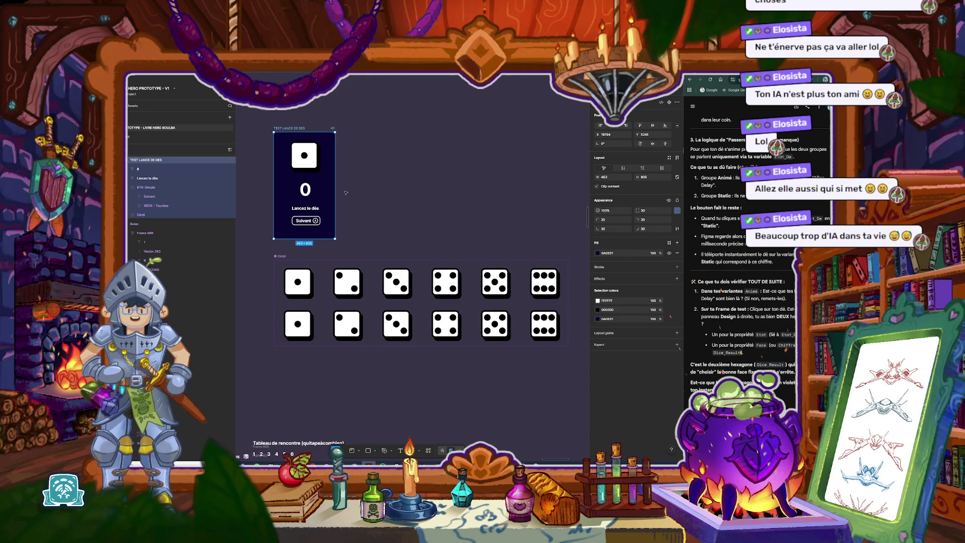
# Step: Select the Dédé die instance inside the TEST LANCE DE DES card
pyautogui.click(311, 159)
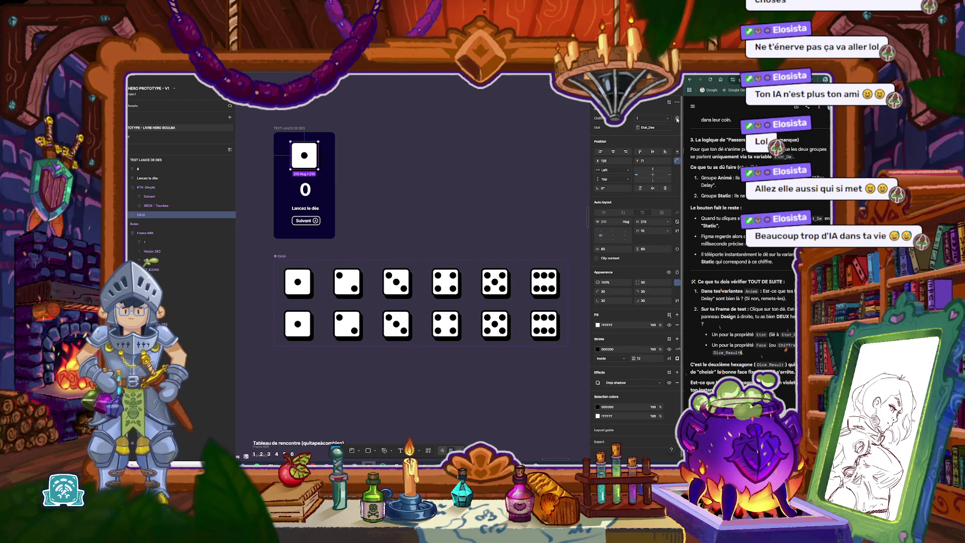
# Step: Search 'resul' and bind the die's Chiffre property to Combat/DiceResult
pyautogui.click(677, 119)
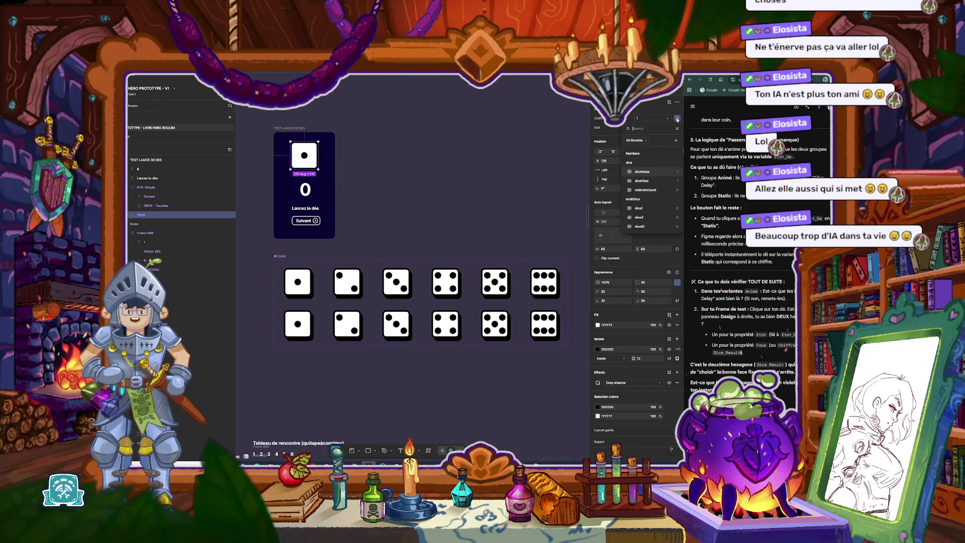
pyautogui.write('resul')
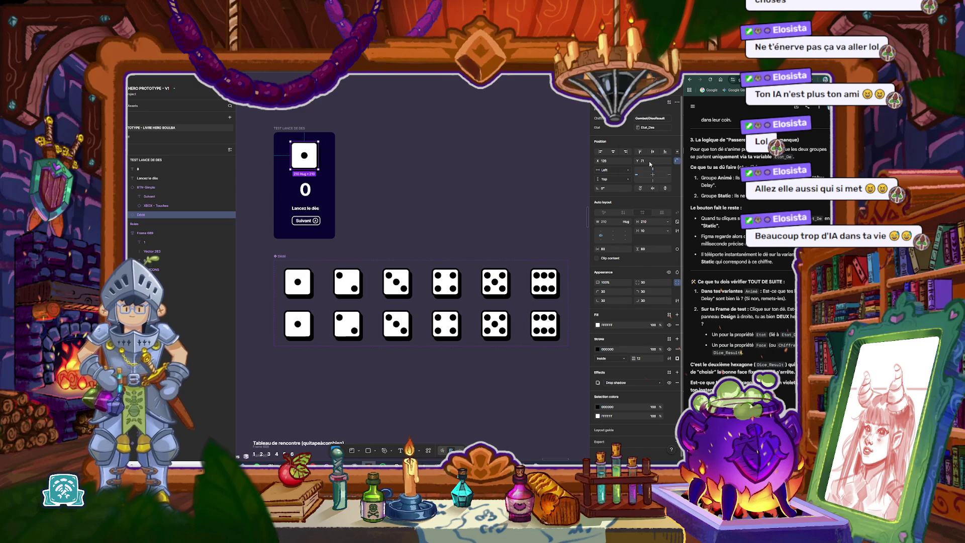
pyautogui.click(649, 162)
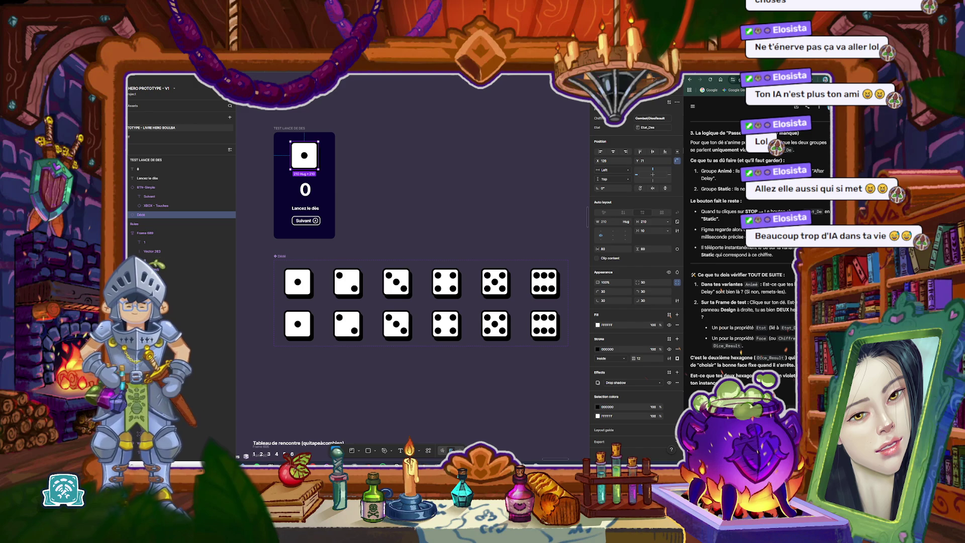
pyautogui.press('Return')
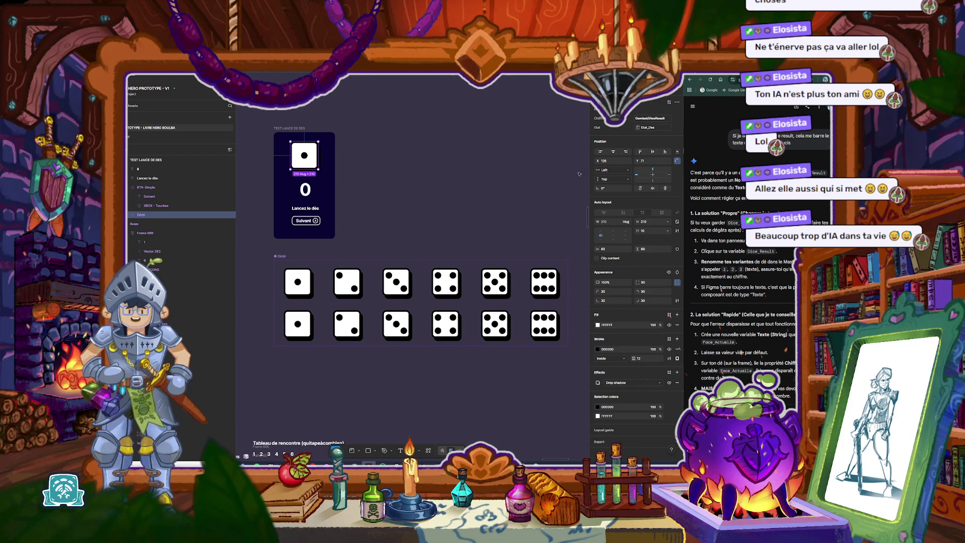
pyautogui.click(518, 189)
pyautogui.click(677, 125)
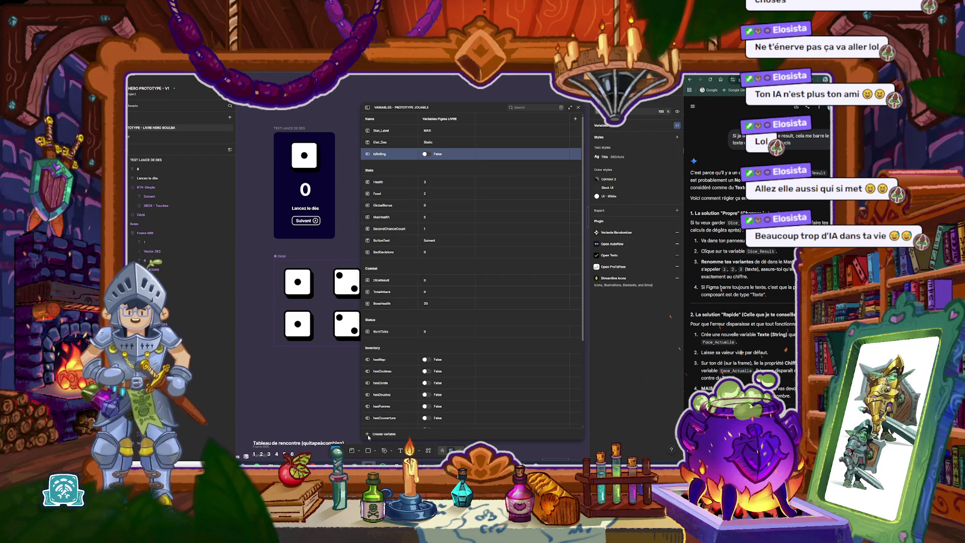
# Step: Create a String variable named Face_Actuelle and clear its 'String value' default
pyautogui.click(369, 435)
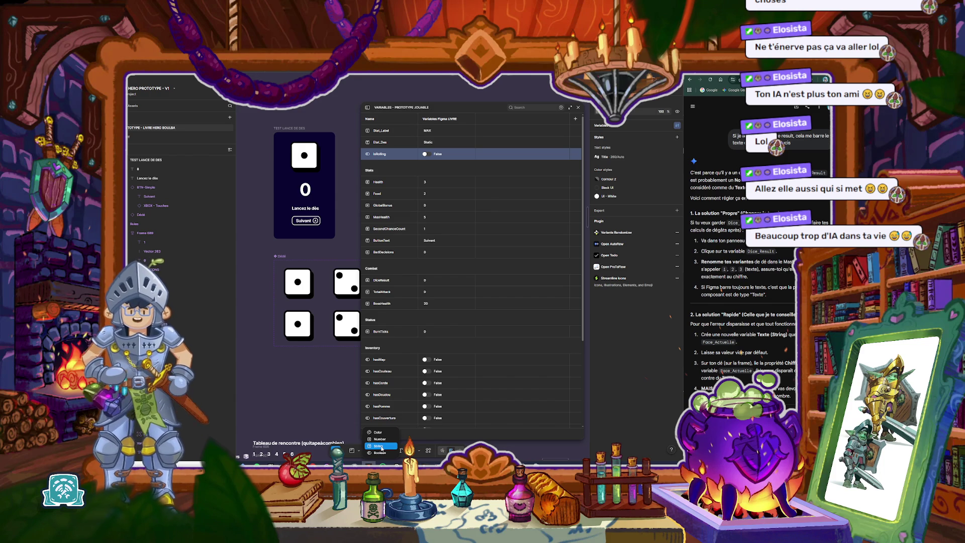
pyautogui.click(379, 446)
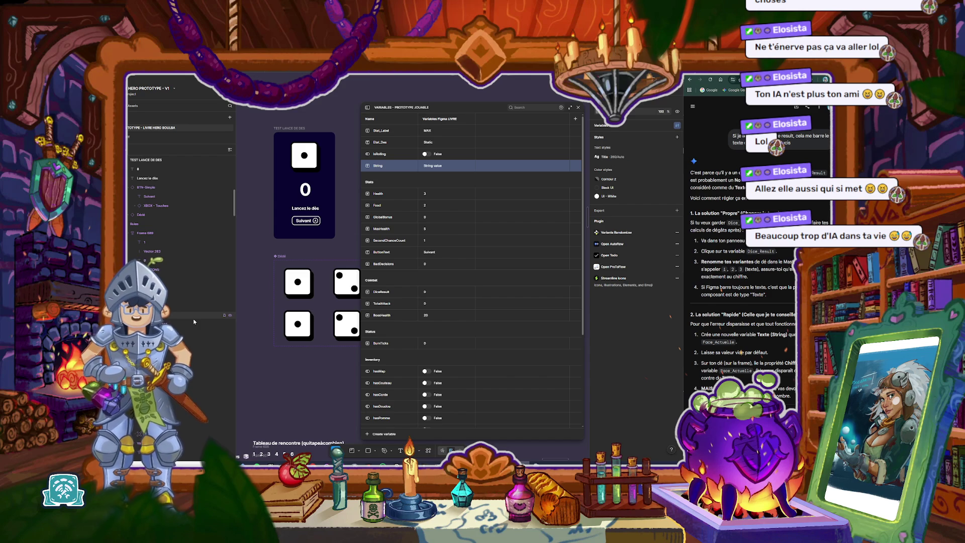
pyautogui.doubleClick(432, 167)
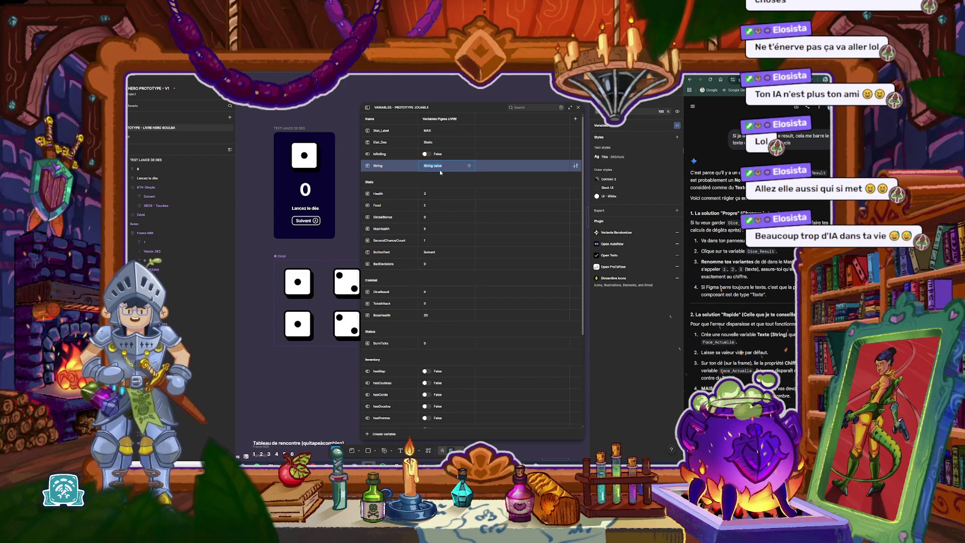
pyautogui.moveTo(496, 107); pyautogui.dragTo(493, 87)
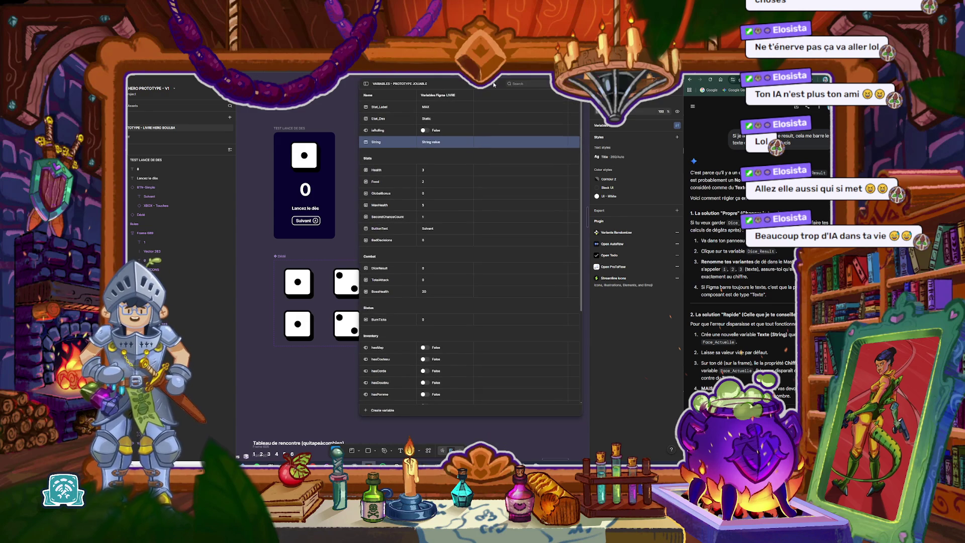
pyautogui.click(430, 145)
pyautogui.click(375, 145)
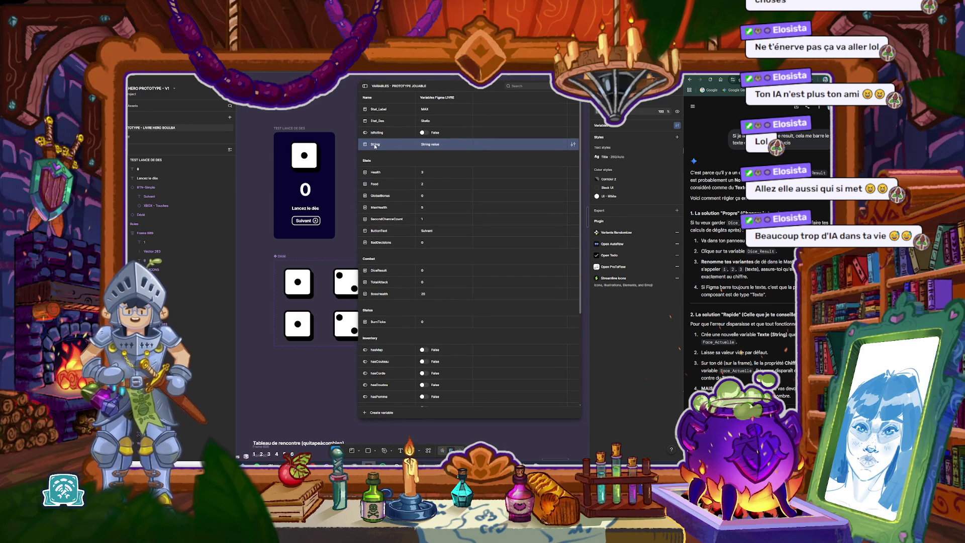
pyautogui.write('Face')
pyautogui.press('Return')
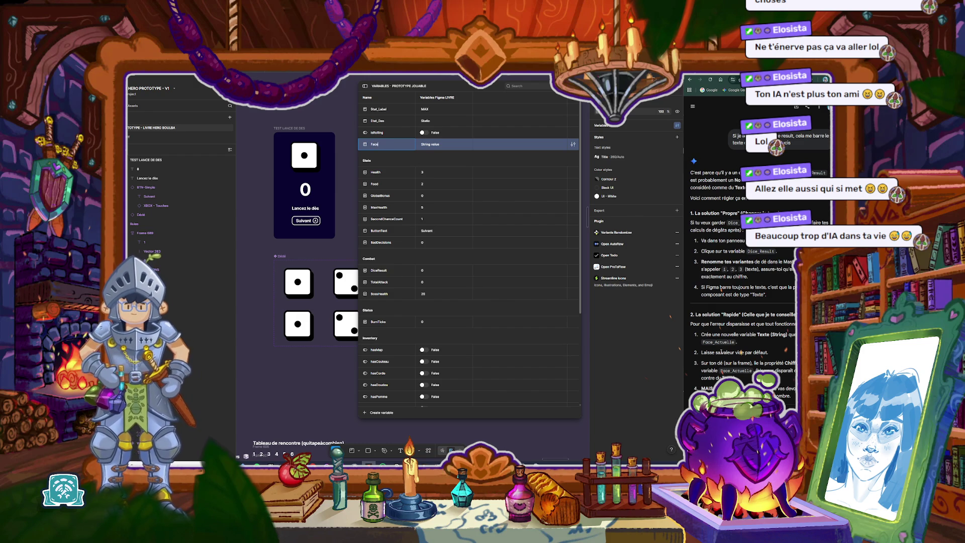
pyautogui.write('_Ac')
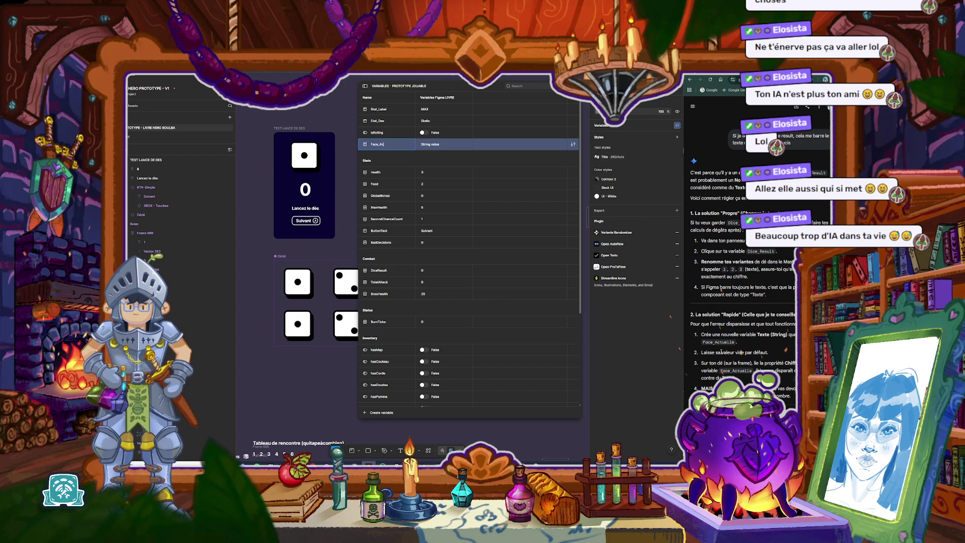
pyautogui.write('tuelle')
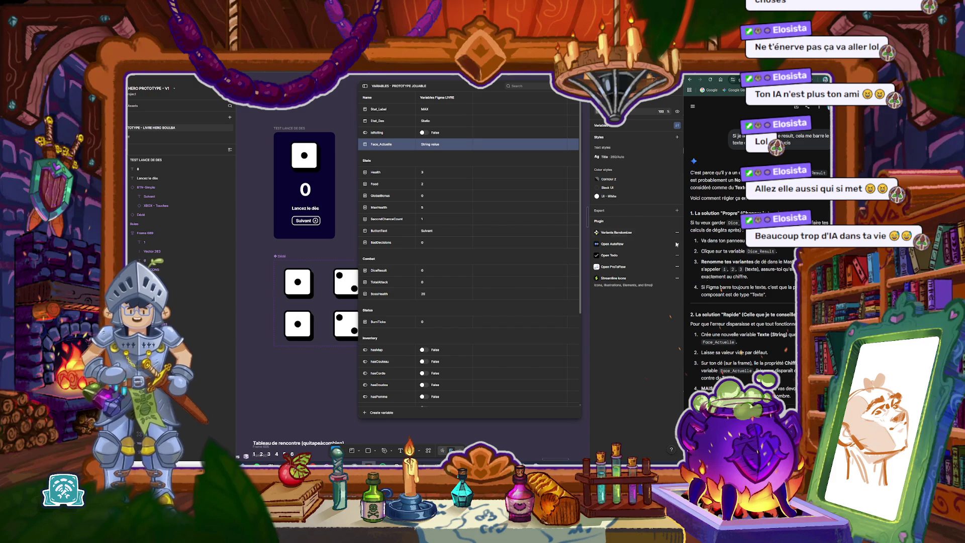
pyautogui.click(438, 146)
pyautogui.press('BackSpace')
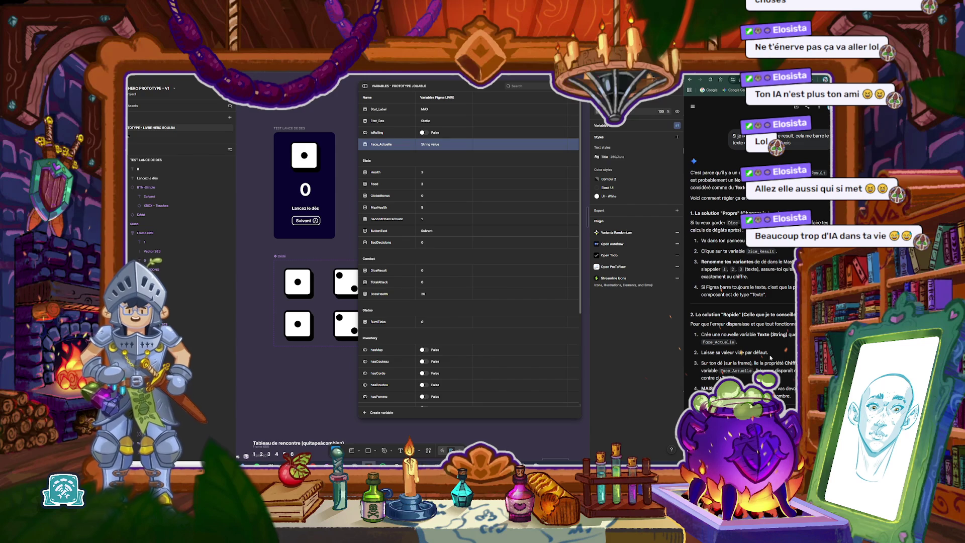
# Step: Select the top die on the TEST LANCE DE DES card while reviewing the AI's linking step
pyautogui.click(305, 156)
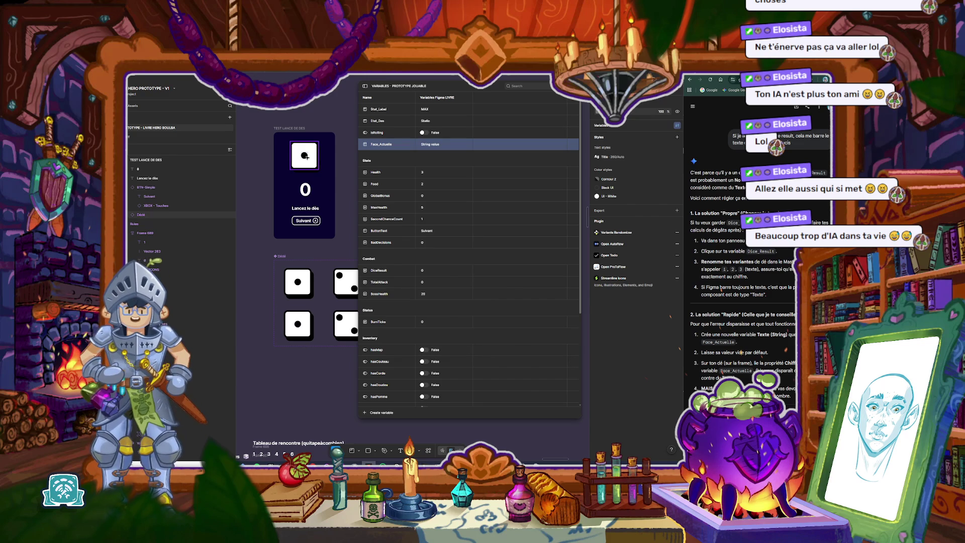
pyautogui.click(305, 157)
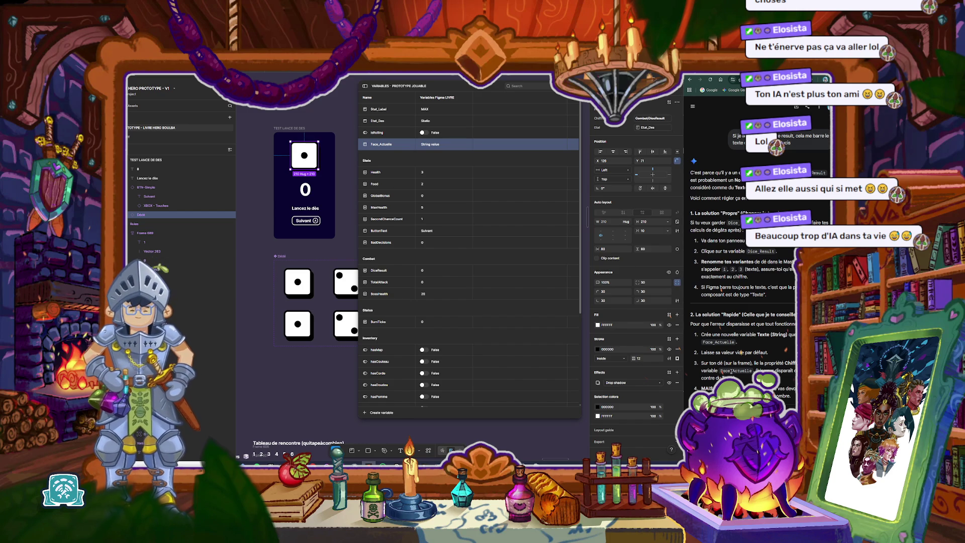
pyautogui.scroll(-3, 739, 251)
pyautogui.scroll(5, 722, 290)
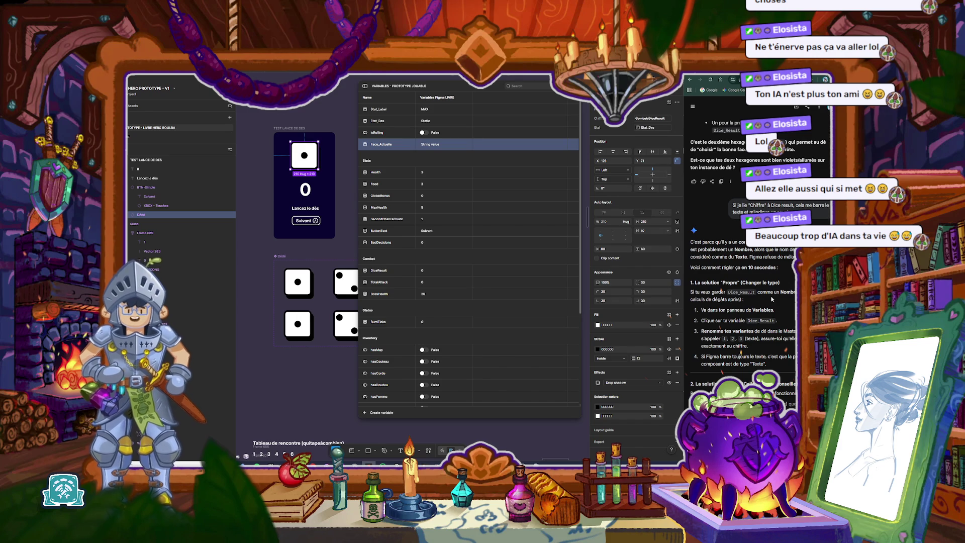
pyautogui.scroll(-3, 779, 298)
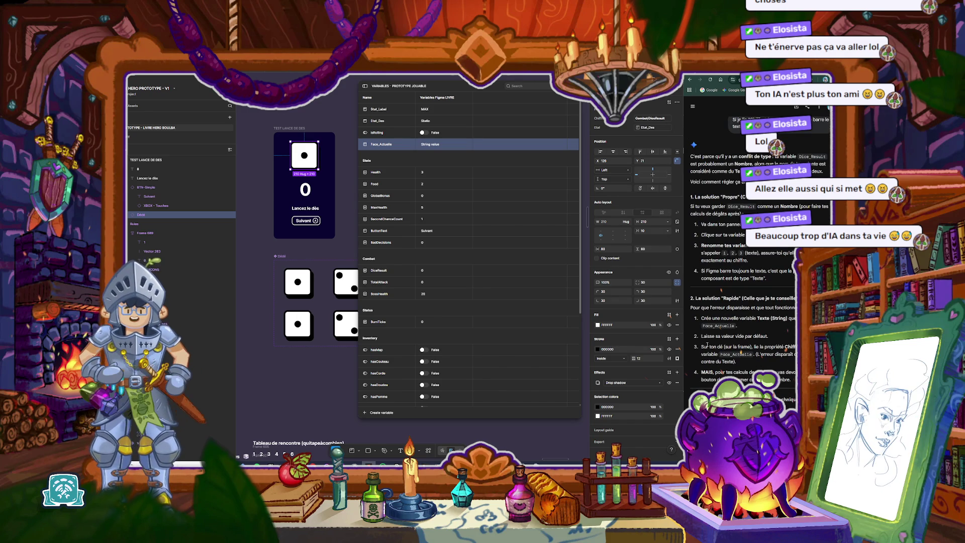
pyautogui.moveTo(703, 346); pyautogui.dragTo(742, 353)
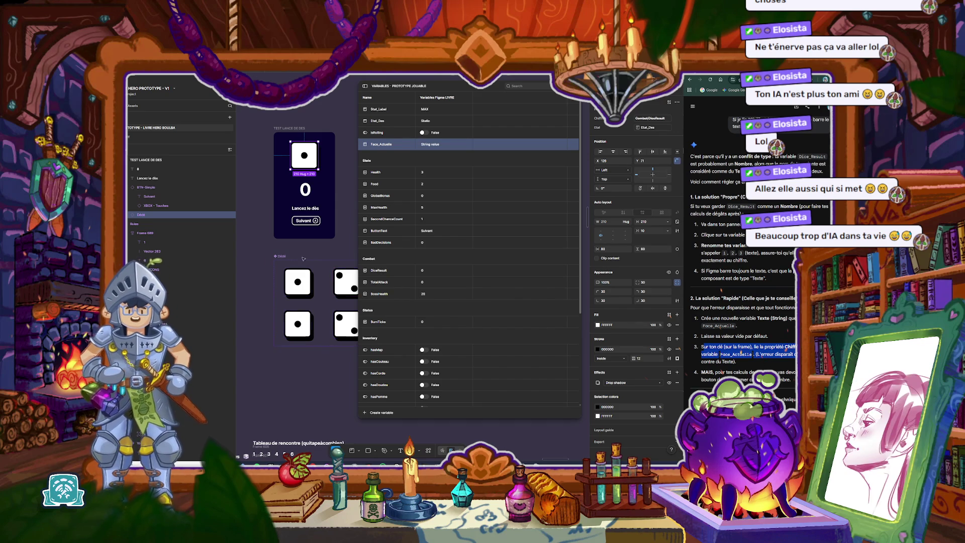
pyautogui.click(261, 249)
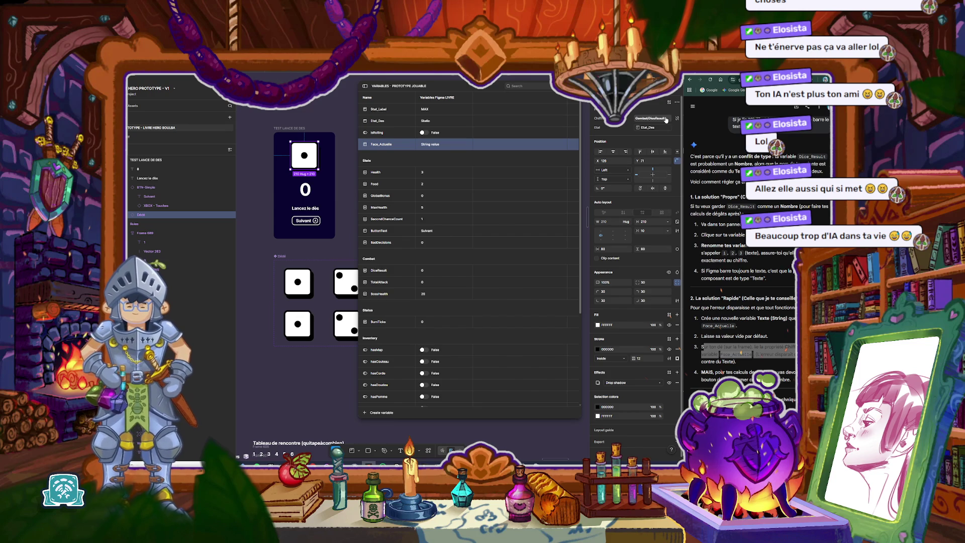
# Step: Replace the top die's Chiffre binding, Combat/DiceResult, with the Face_Actuelle text variable
pyautogui.click(677, 118)
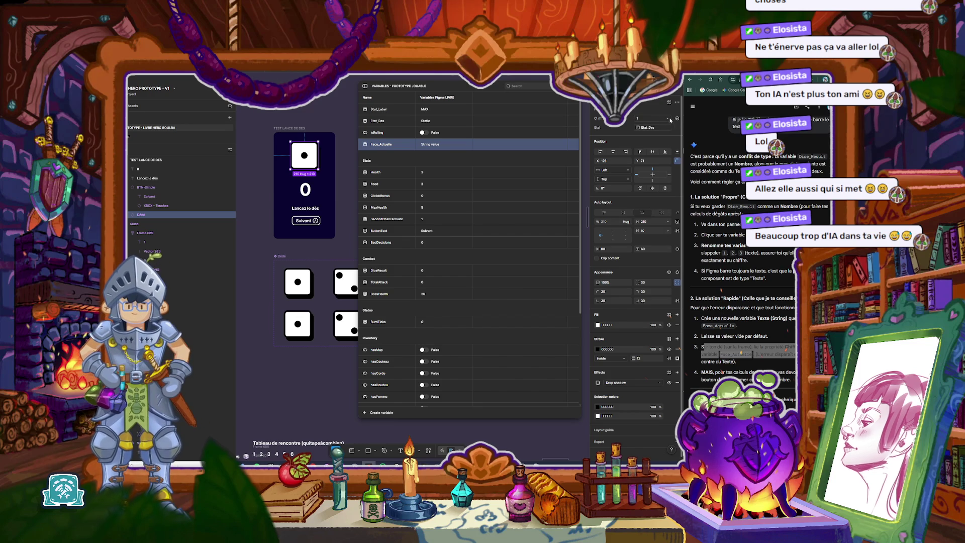
pyautogui.click(677, 118)
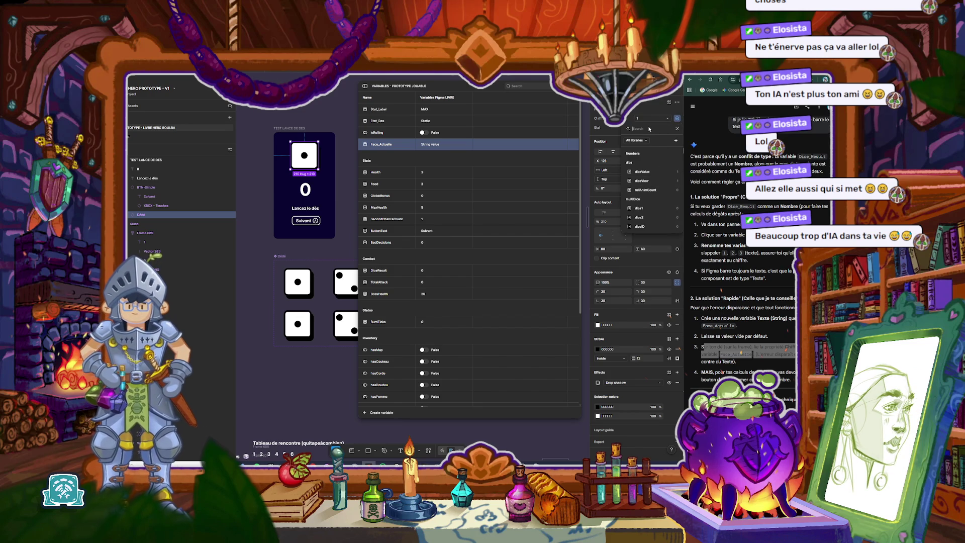
pyautogui.write('face')
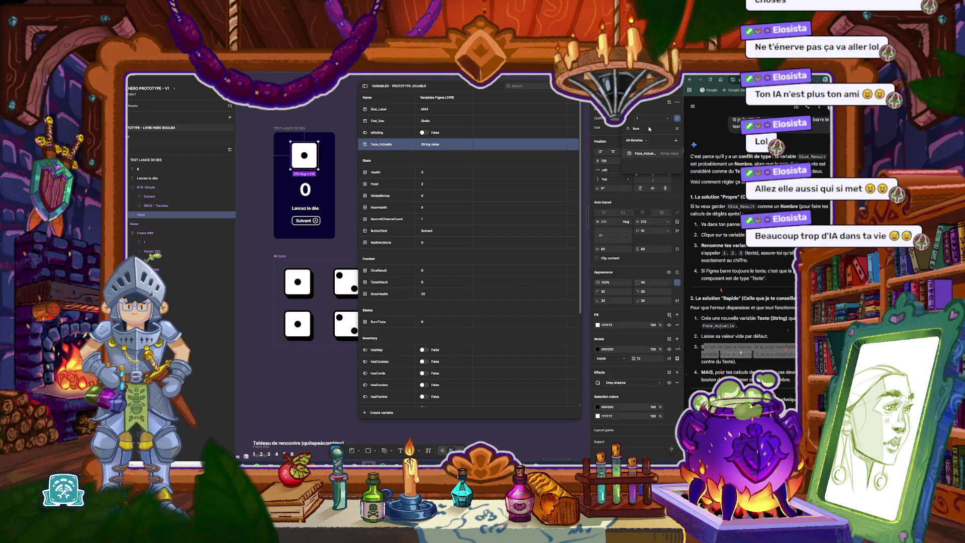
pyautogui.click(656, 154)
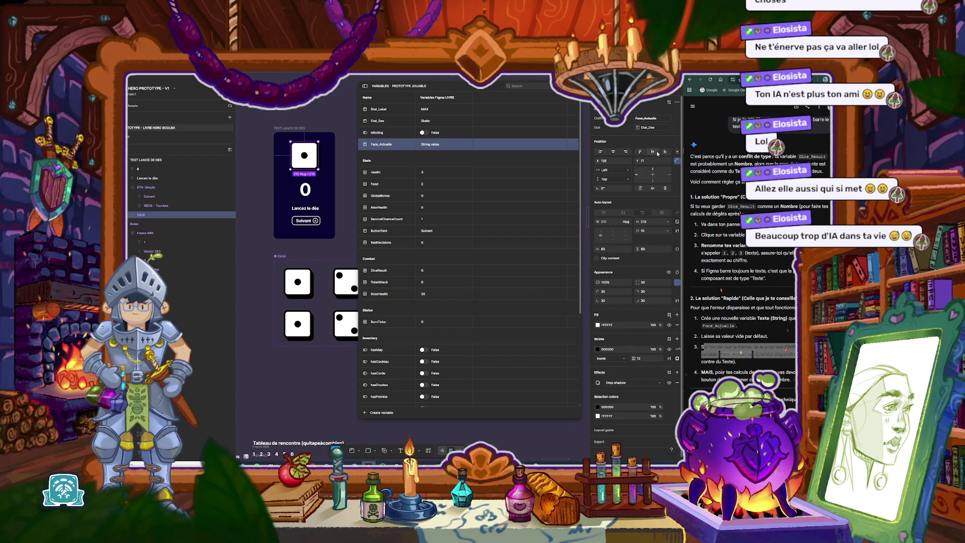
pyautogui.moveTo(655, 121)
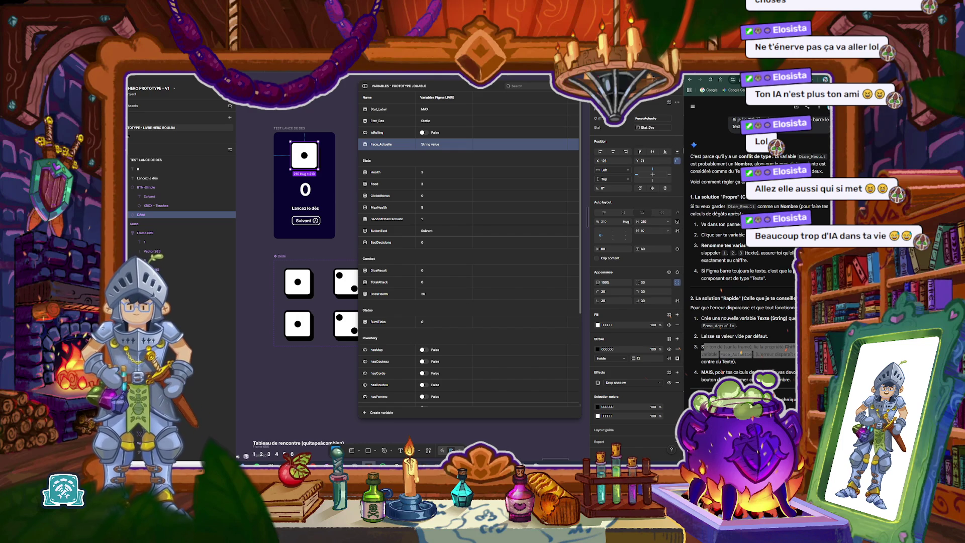
pyautogui.moveTo(776, 372); pyautogui.dragTo(794, 382)
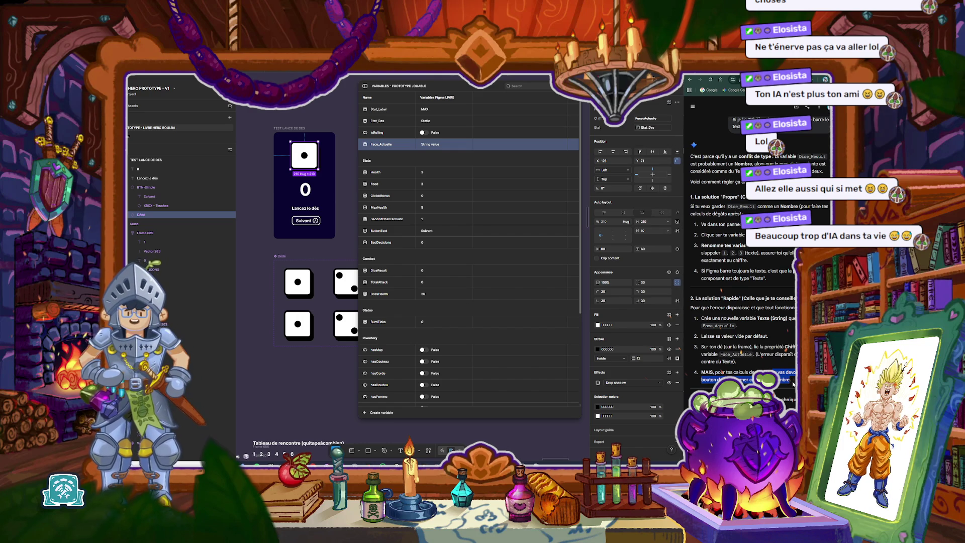
pyautogui.scroll(-2, 793, 382)
pyautogui.scroll(-2, 793, 382)
pyautogui.scroll(-2, 793, 382)
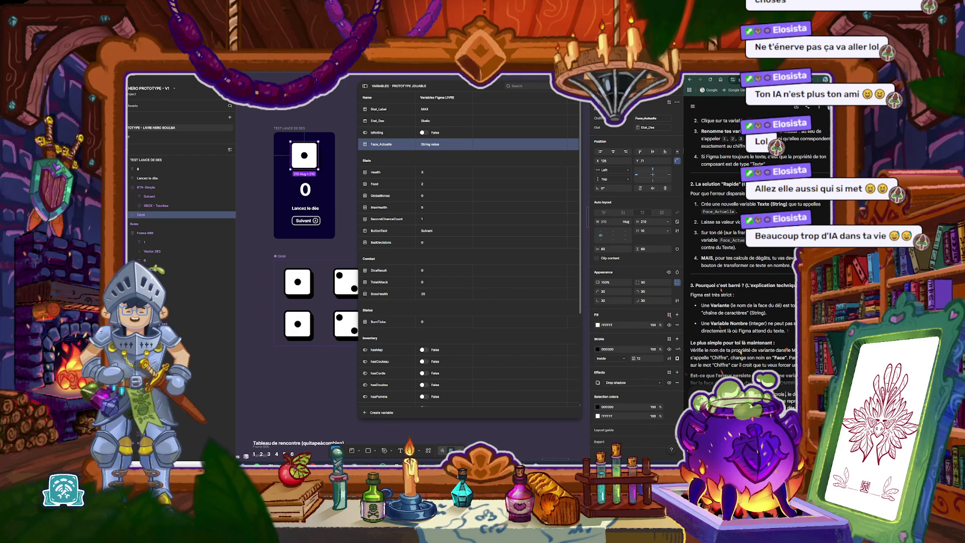
# Step: Send Gemini the follow-up question about the die's Face_Actuelle binding showing 0
pyautogui.press('Return')
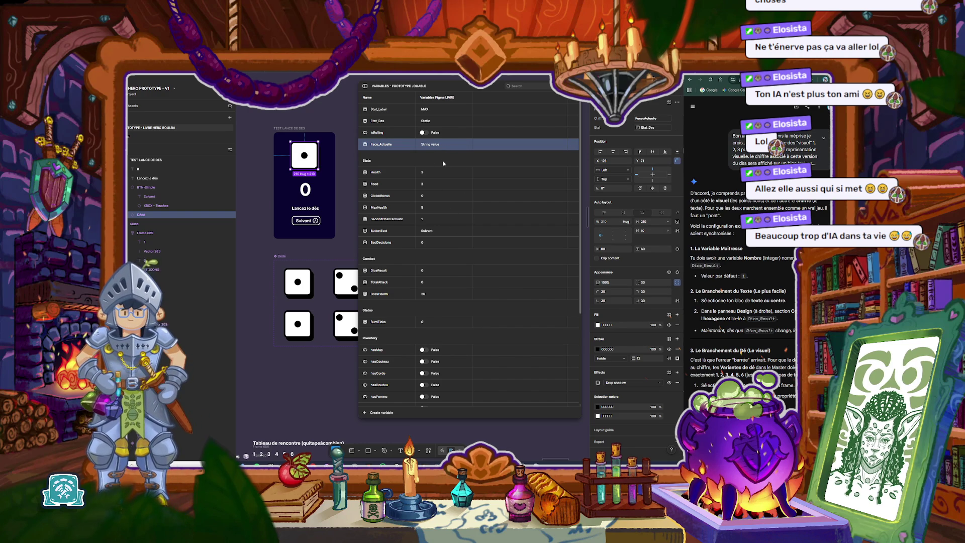
# Step: Change DiceResult's value to 1 so the card reads 1, and narrow the Variables panel
pyautogui.click(423, 271)
pyautogui.write('1')
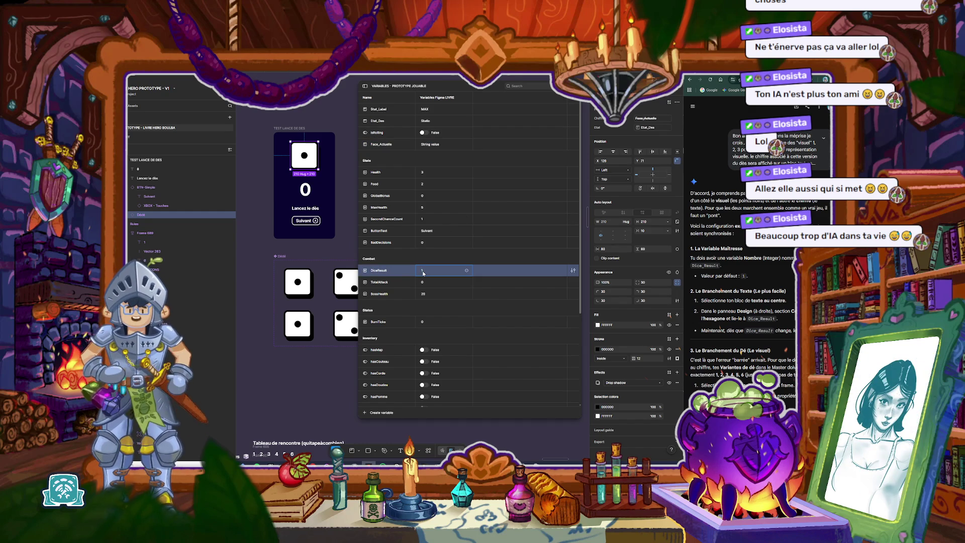
pyautogui.click(348, 230)
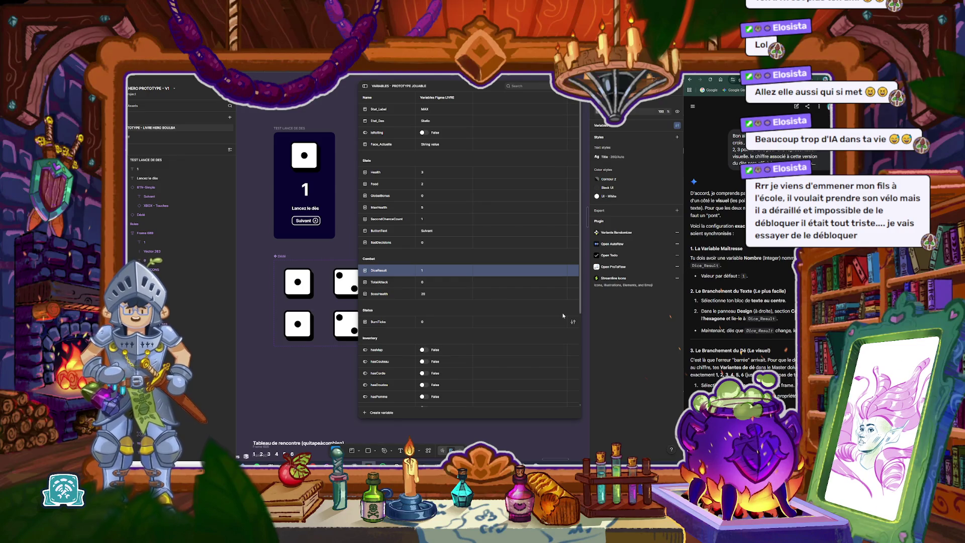
pyautogui.moveTo(586, 284); pyautogui.dragTo(561, 282)
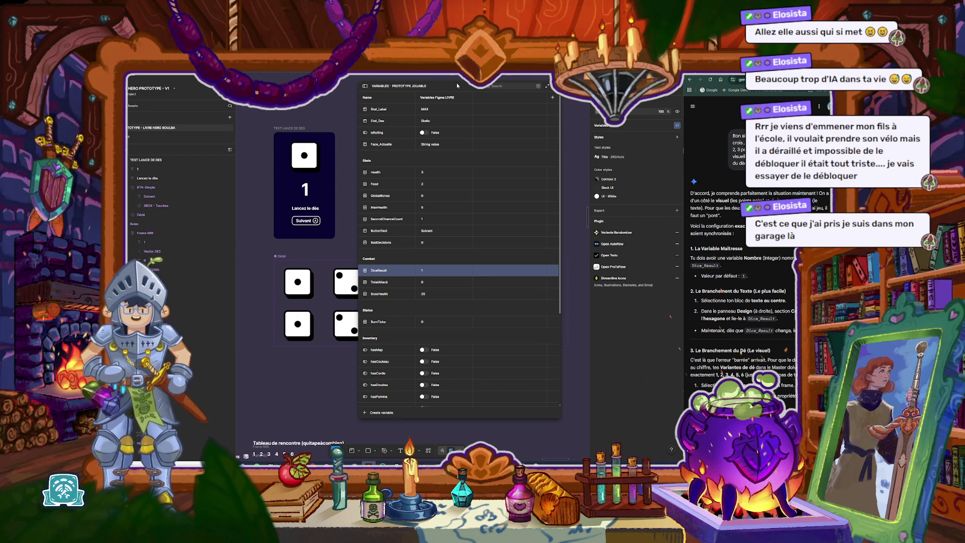
pyautogui.moveTo(479, 83); pyautogui.dragTo(498, 83)
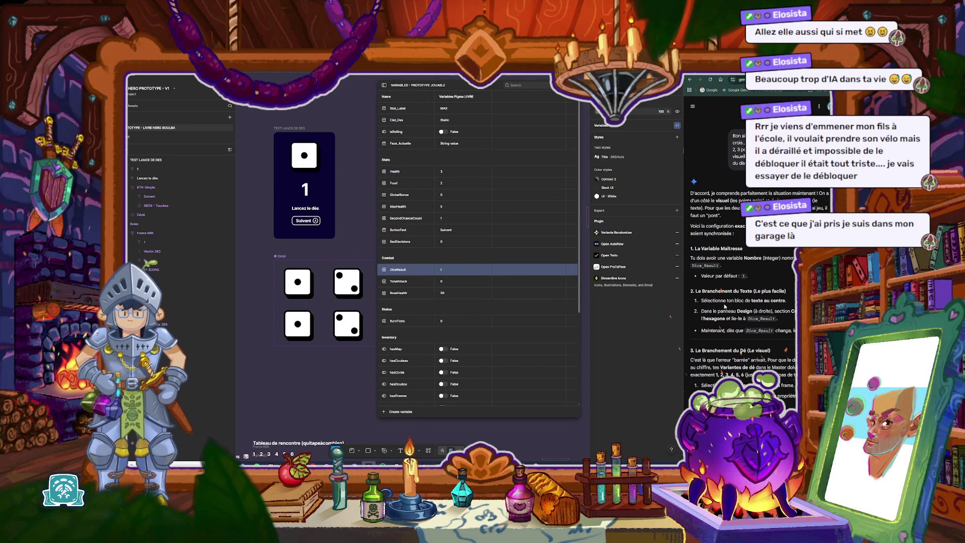
pyautogui.moveTo(724, 291)
pyautogui.mouseDown()
pyautogui.moveTo(788, 303)
pyautogui.moveTo(793, 330)
pyautogui.mouseUp()
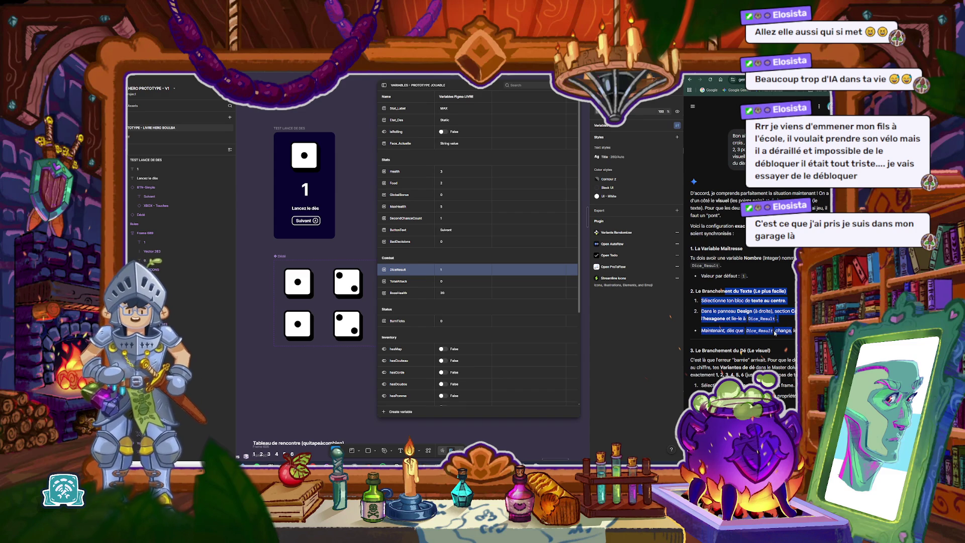
pyautogui.click(774, 332)
pyautogui.scroll(-1, 791, 331)
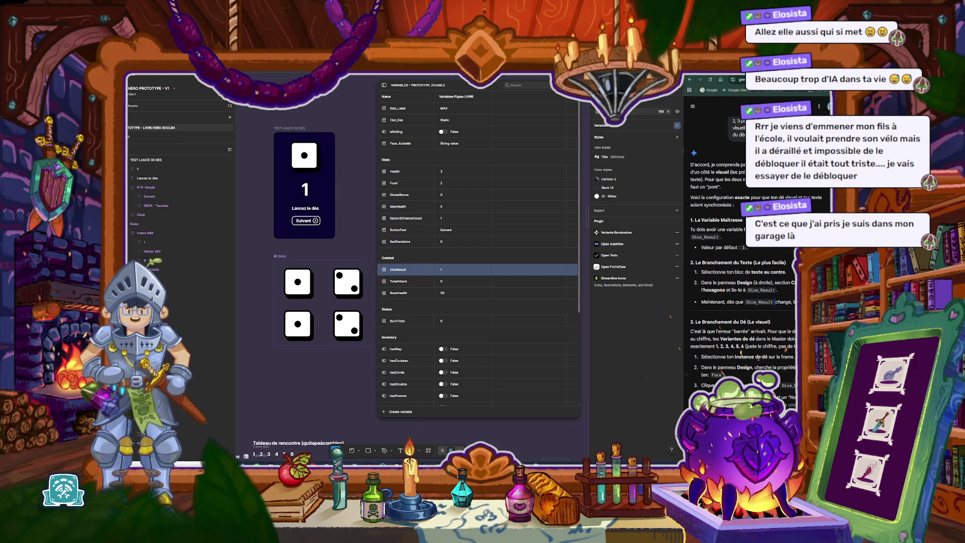
pyautogui.click(305, 156)
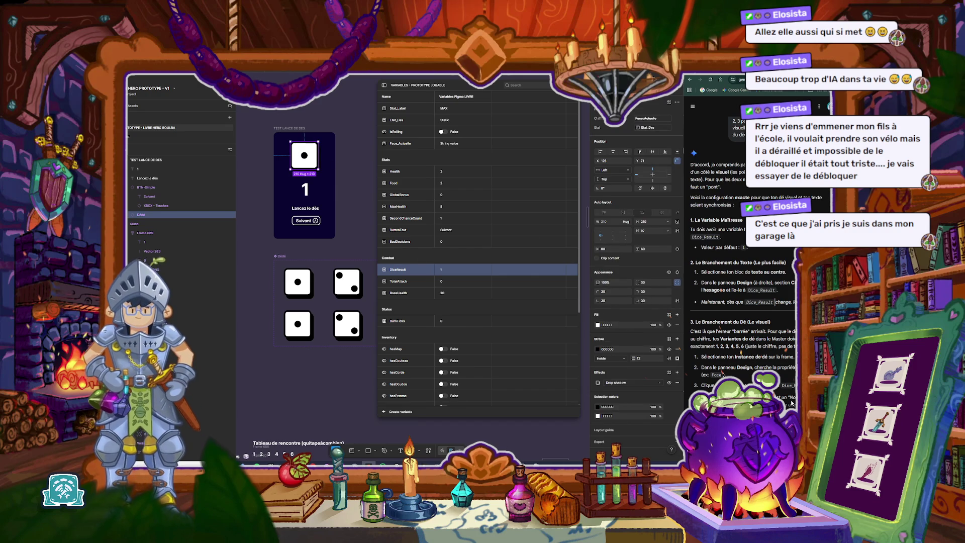
# Step: Detach Face_Actuelle from the top die's Chiffre and bind it to Combat/DiceResult instead
pyautogui.scroll(-1, 792, 402)
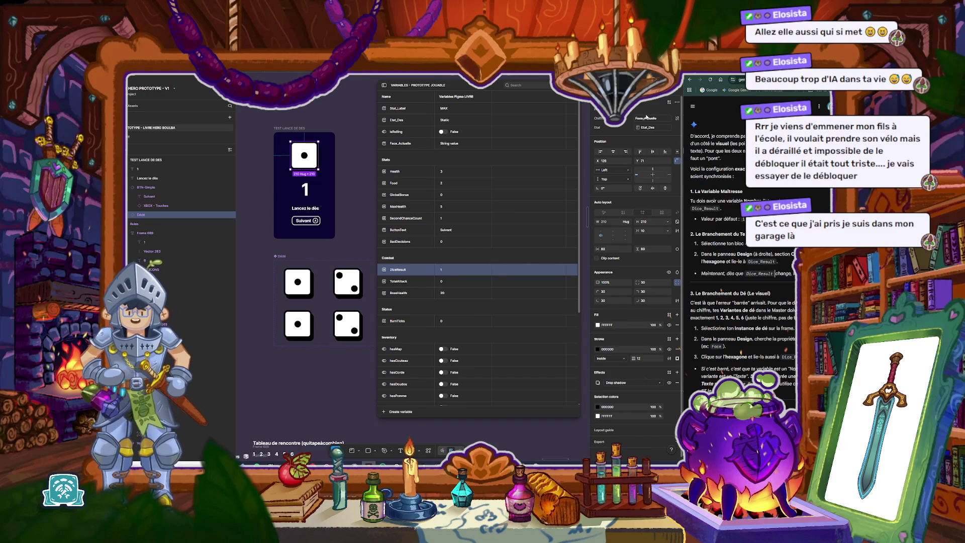
pyautogui.click(665, 122)
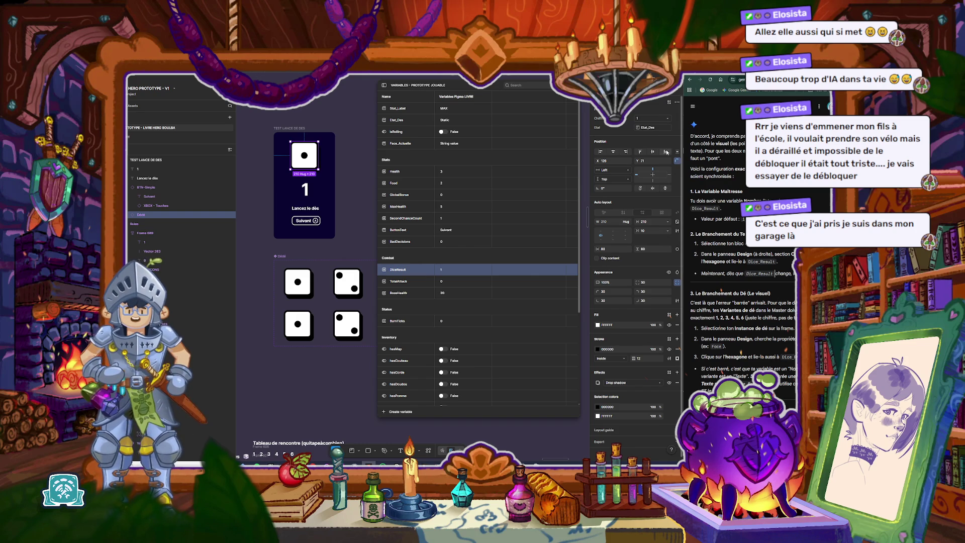
pyautogui.click(677, 119)
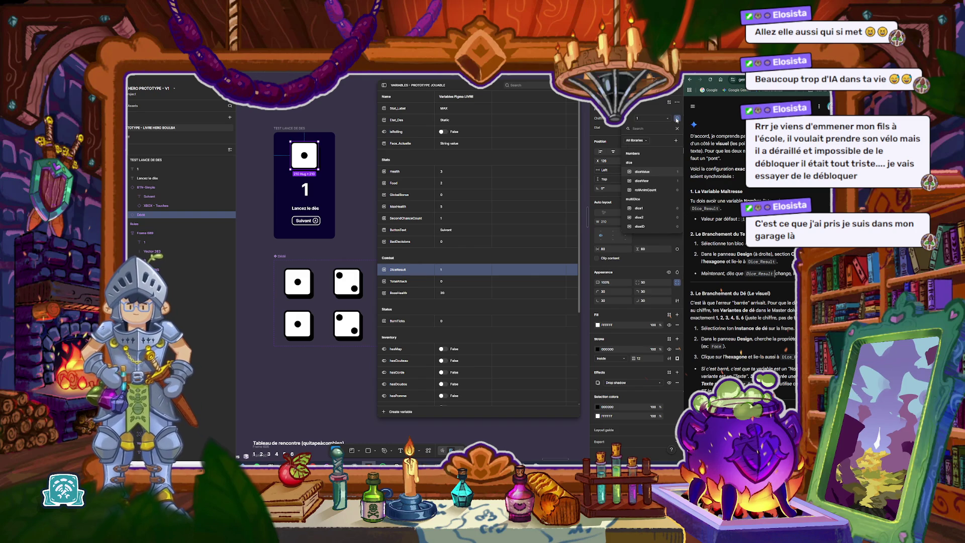
pyautogui.scroll(-2, 649, 203)
pyautogui.scroll(-2, 649, 202)
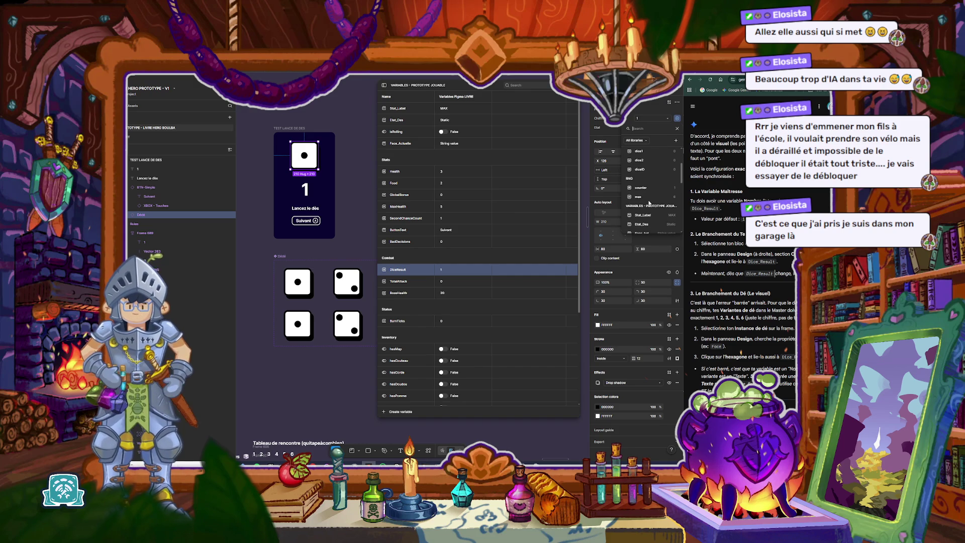
pyautogui.write('result')
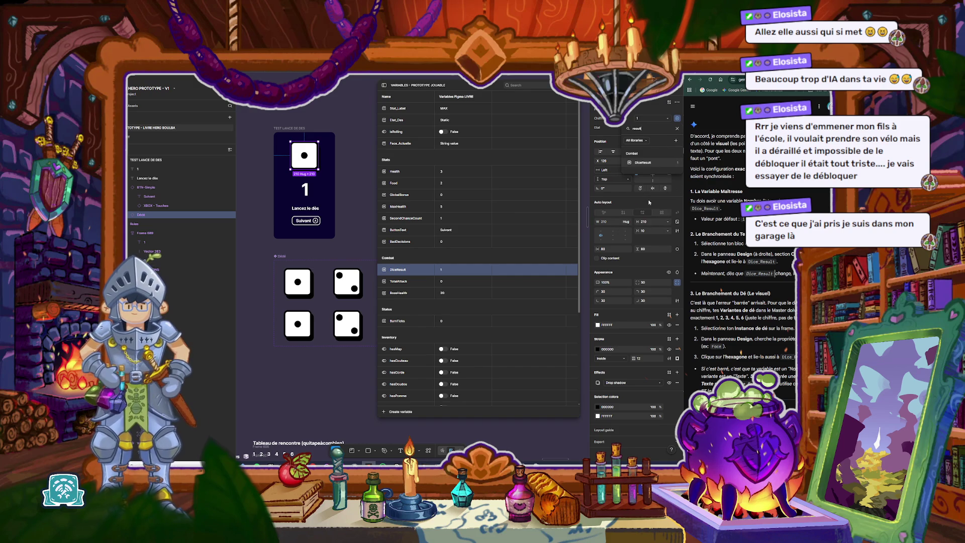
pyautogui.click(644, 162)
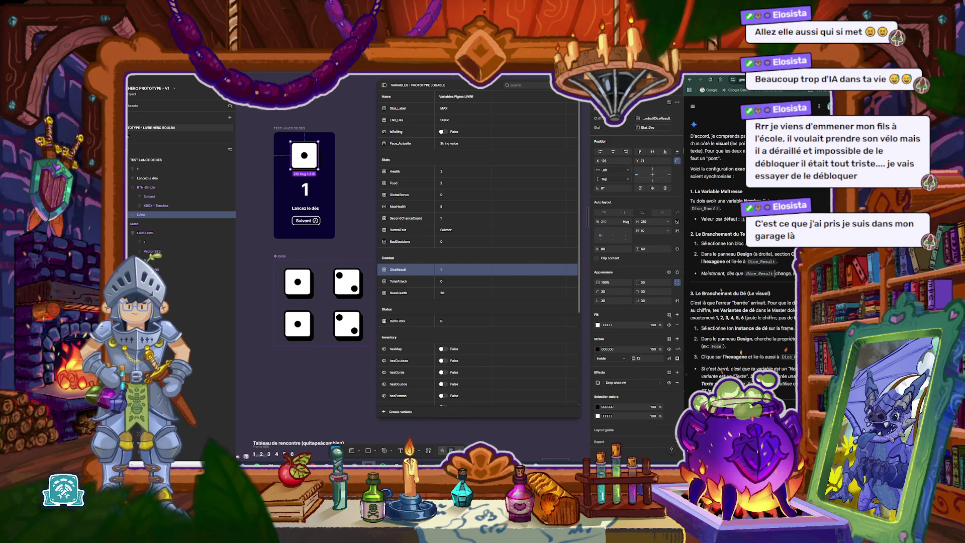
pyautogui.scroll(-1, 780, 368)
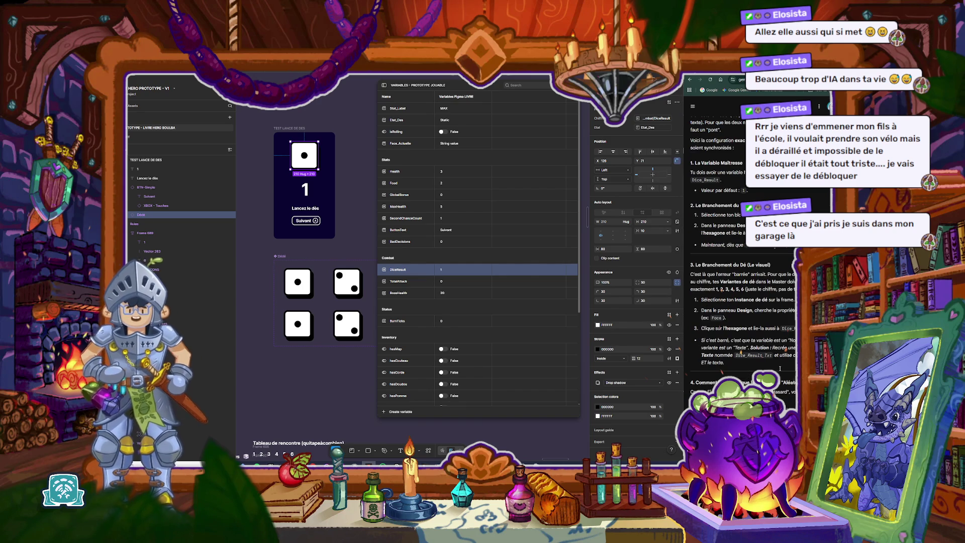
pyautogui.scroll(-1, 780, 369)
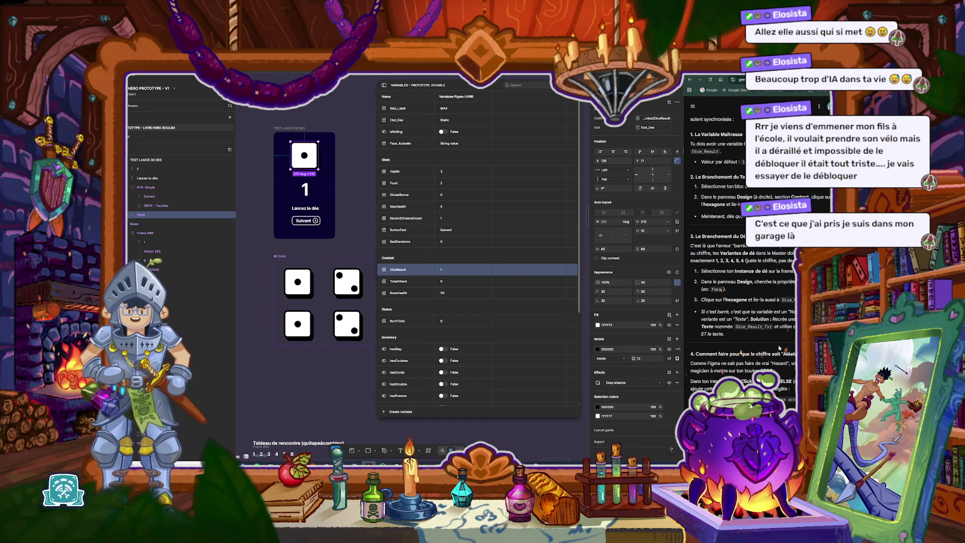
pyautogui.scroll(-1, 780, 347)
pyautogui.scroll(-1, 779, 347)
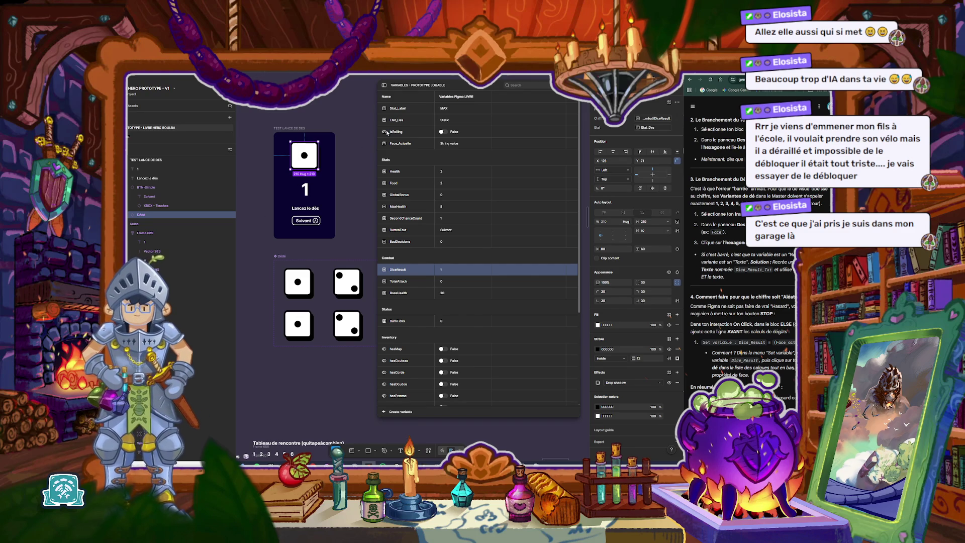
# Step: Open the Suivant button's Click interaction in Prototype mode, with Variables closed and the popup moved off the dice
pyautogui.hotkey('shift', 'e')
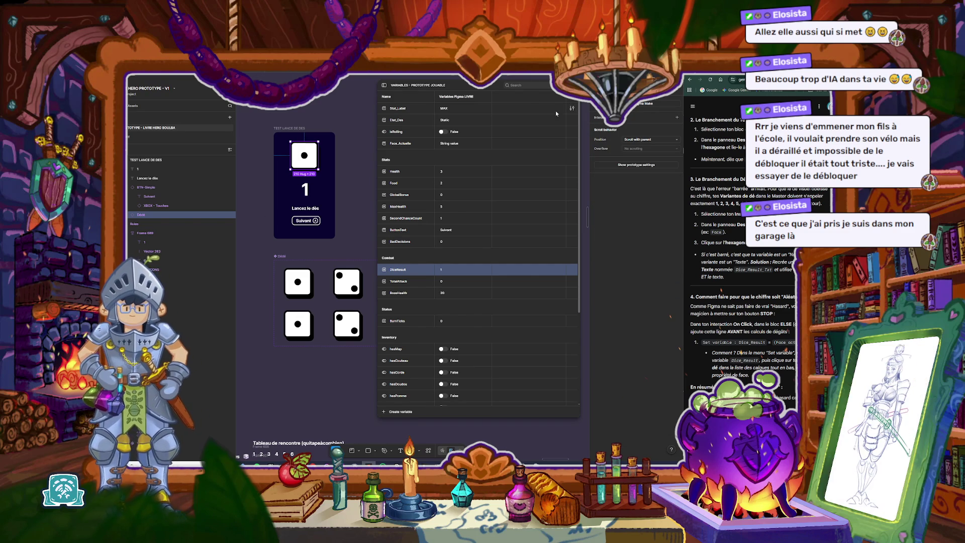
pyautogui.click(306, 221)
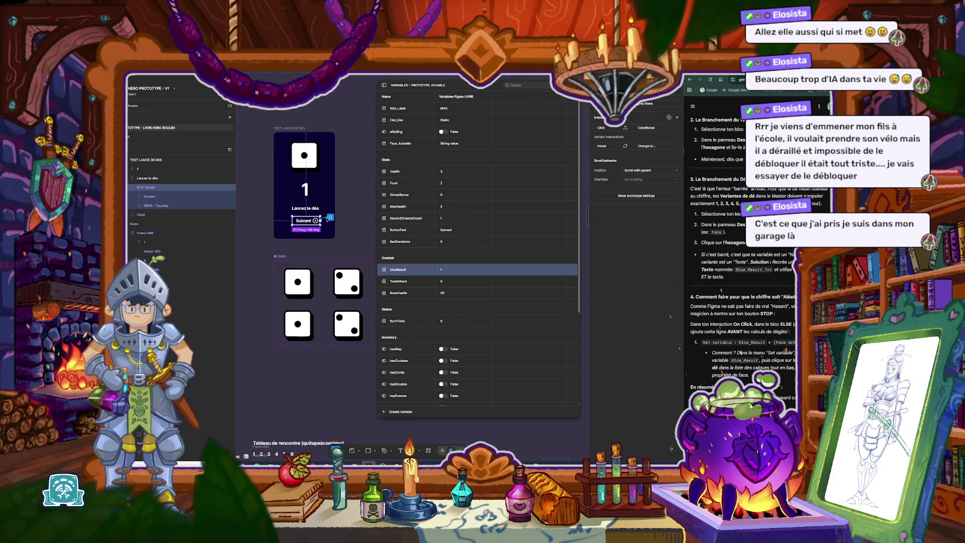
pyautogui.click(329, 218)
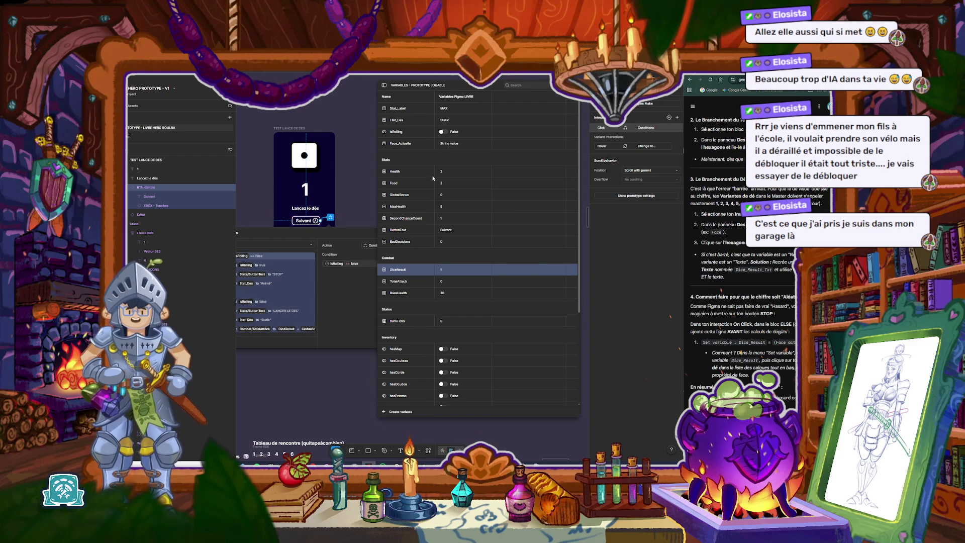
pyautogui.press('Escape')
pyautogui.moveTo(331, 236); pyautogui.dragTo(461, 132)
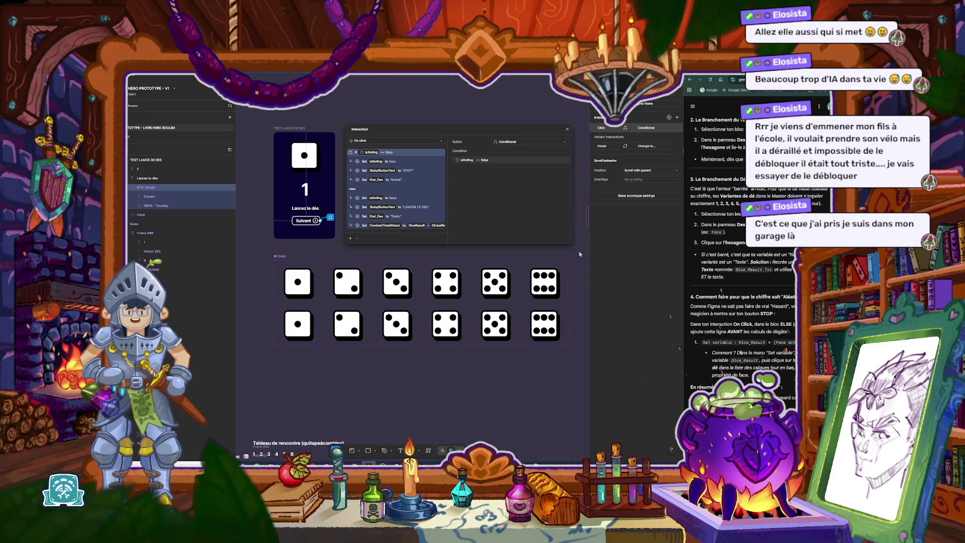
pyautogui.click(366, 245)
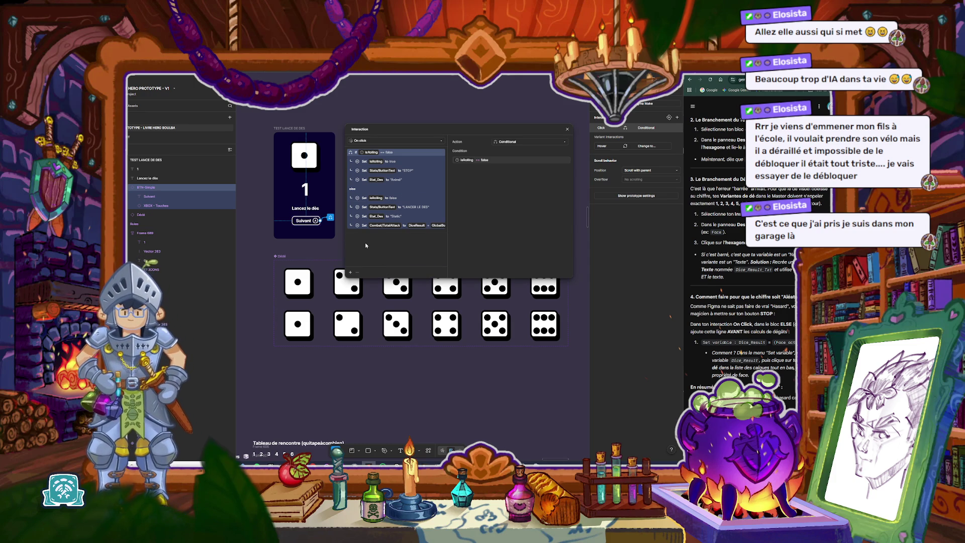
# Step: Add a blank Set variable action and move it above Set isRolling in the else branch
pyautogui.click(350, 272)
pyautogui.click(364, 249)
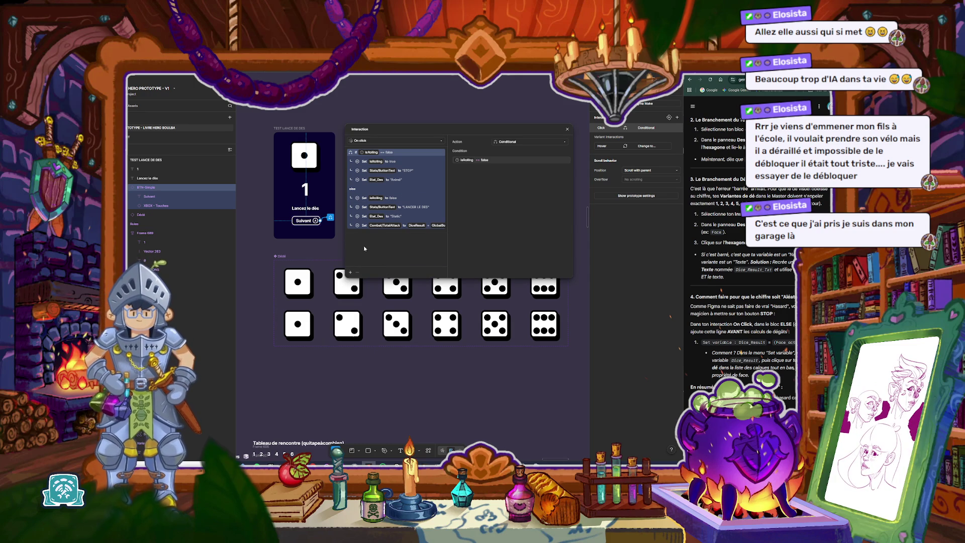
pyautogui.click(384, 225)
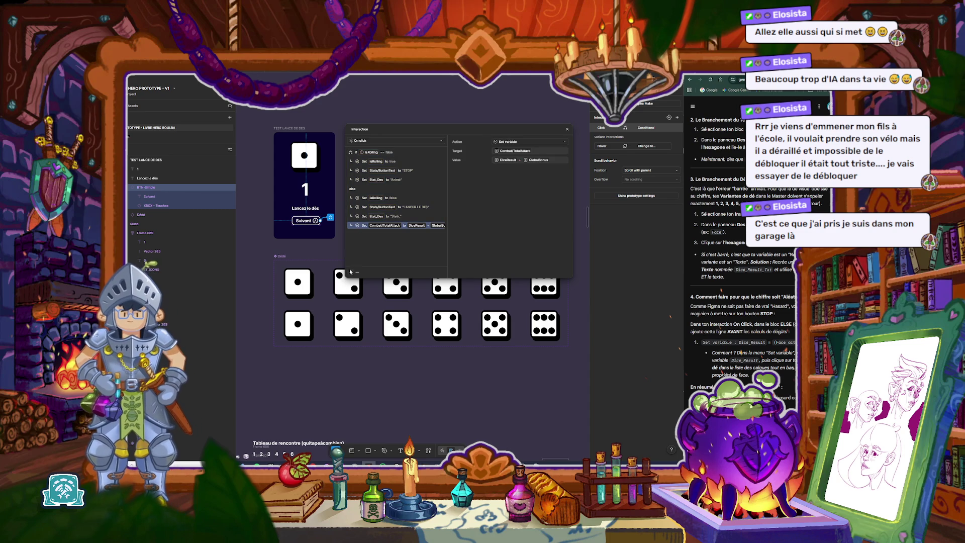
pyautogui.click(350, 273)
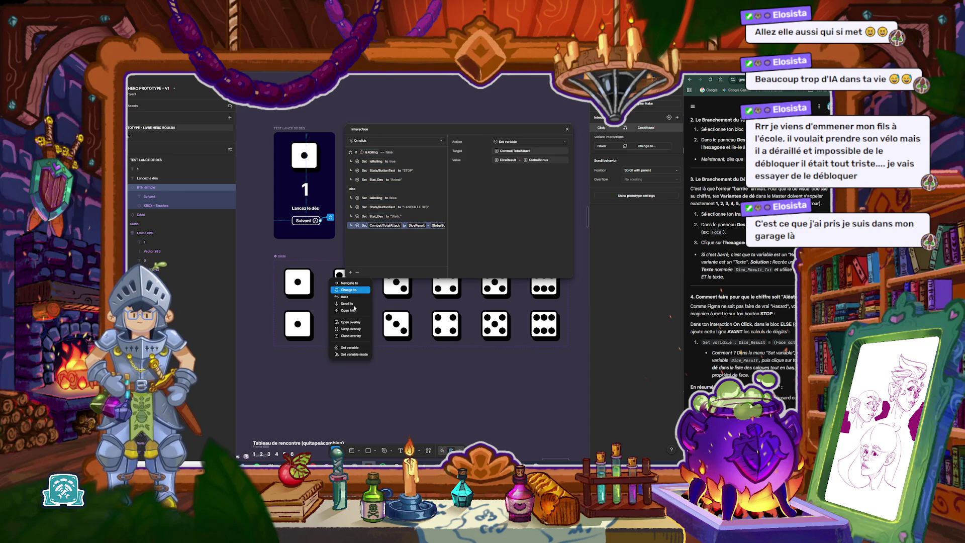
pyautogui.click(356, 334)
pyautogui.click(367, 234)
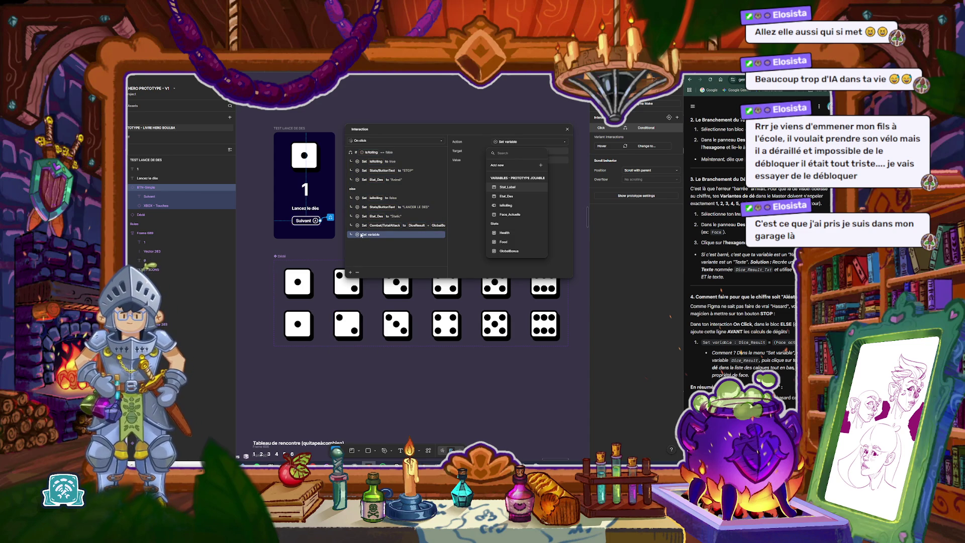
pyautogui.moveTo(360, 235); pyautogui.dragTo(369, 197)
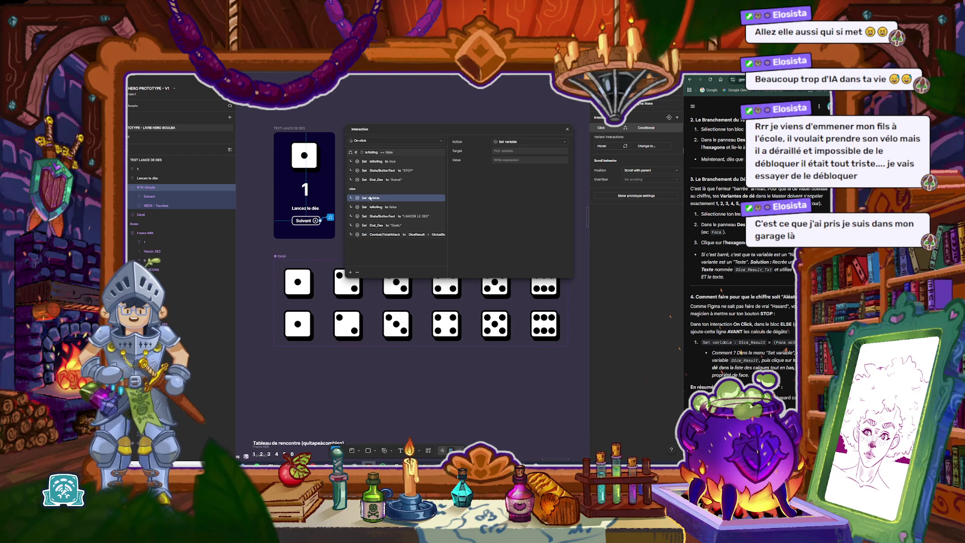
pyautogui.click(510, 151)
pyautogui.write('dice')
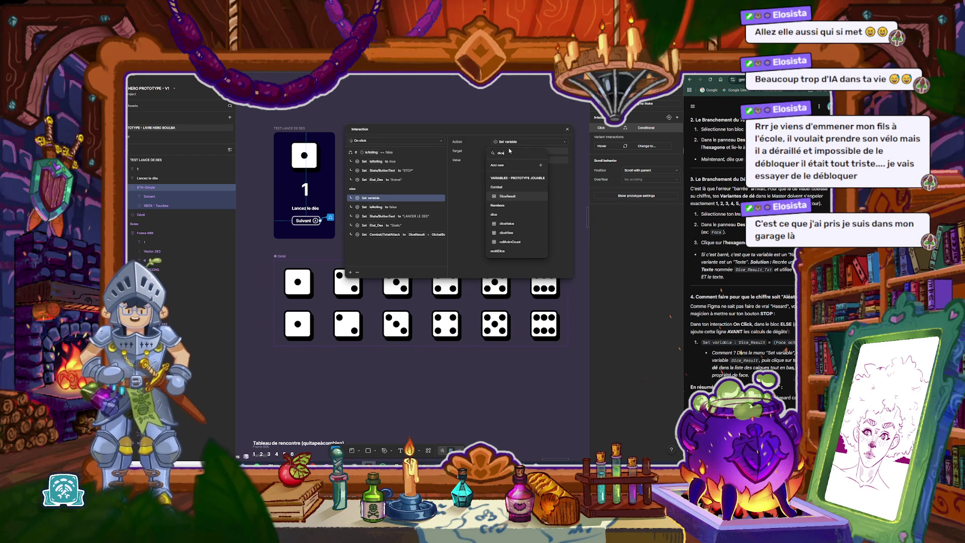
# Step: Target Combat/DiceResult with the new action and begin its value with 'fa'
pyautogui.scroll(-3, 512, 211)
pyautogui.click(517, 199)
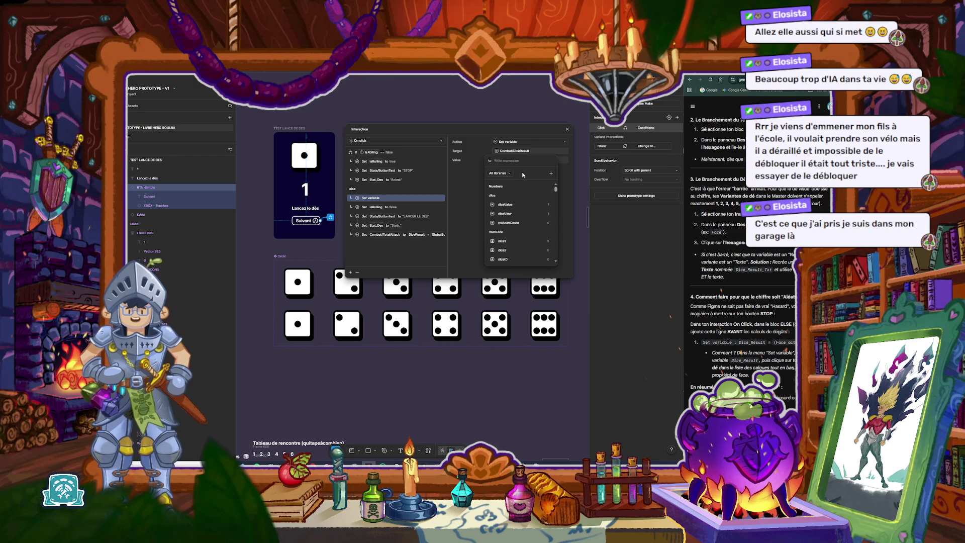
pyautogui.write('fa')
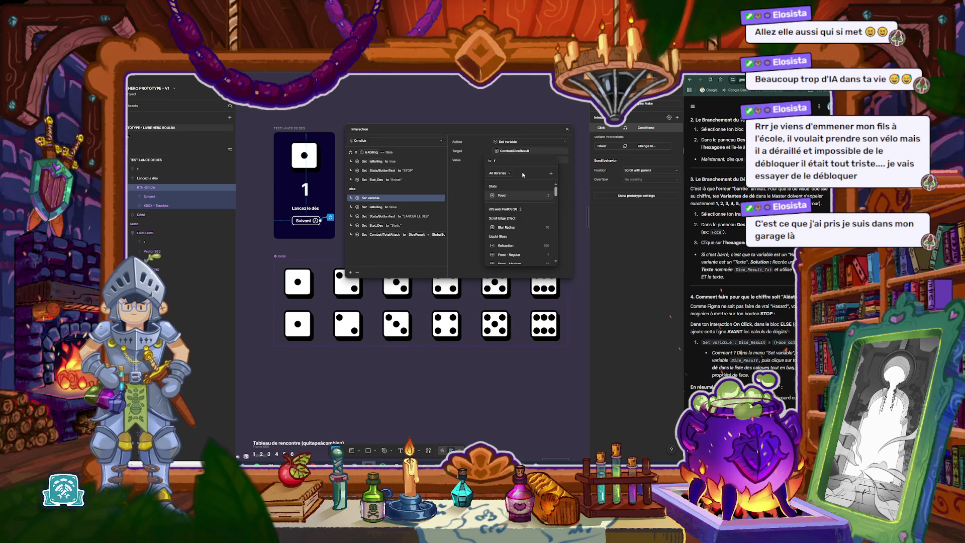
# Step: Enter 'face actu' as the DiceResult value, then ask Gemini about its Set variable instructions
pyautogui.press('BackSpace')
pyautogui.press('BackSpace')
pyautogui.write('fa')
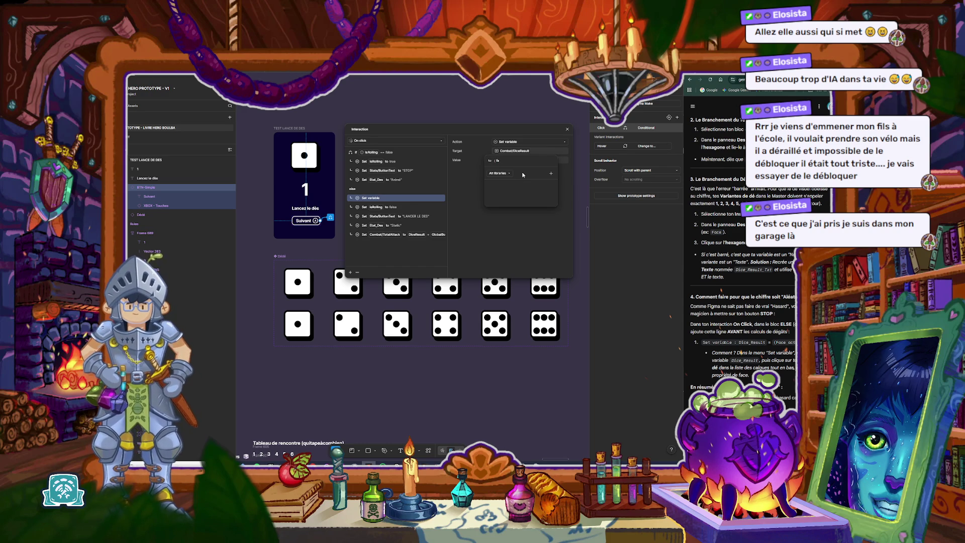
pyautogui.write('ce a')
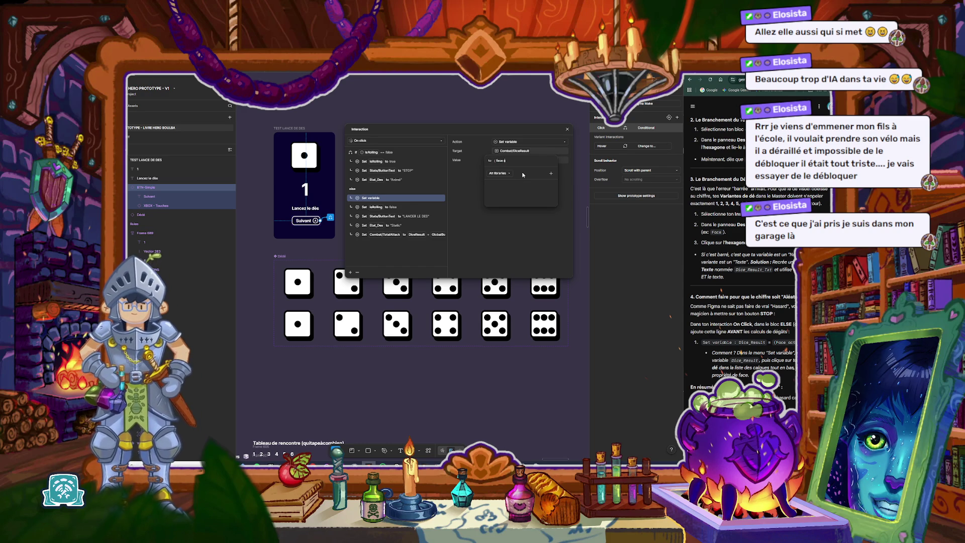
pyautogui.write('ctuel')
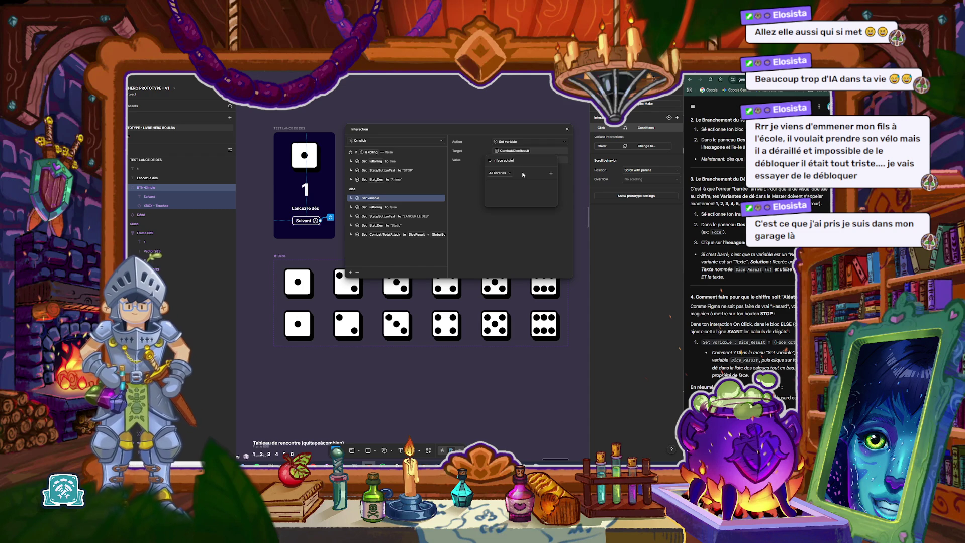
pyautogui.scroll(-2, 703, 347)
pyautogui.scroll(-1, 703, 347)
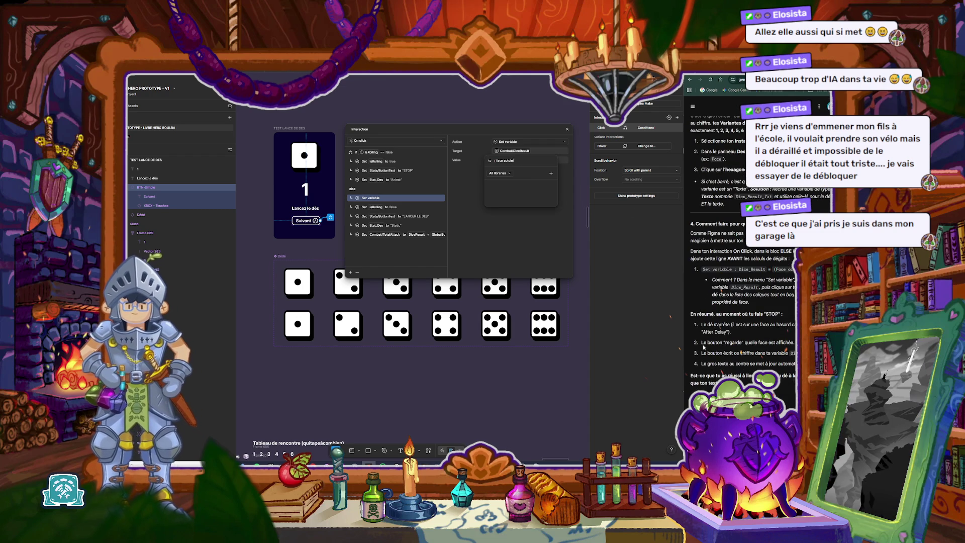
pyautogui.moveTo(700, 270); pyautogui.dragTo(785, 305)
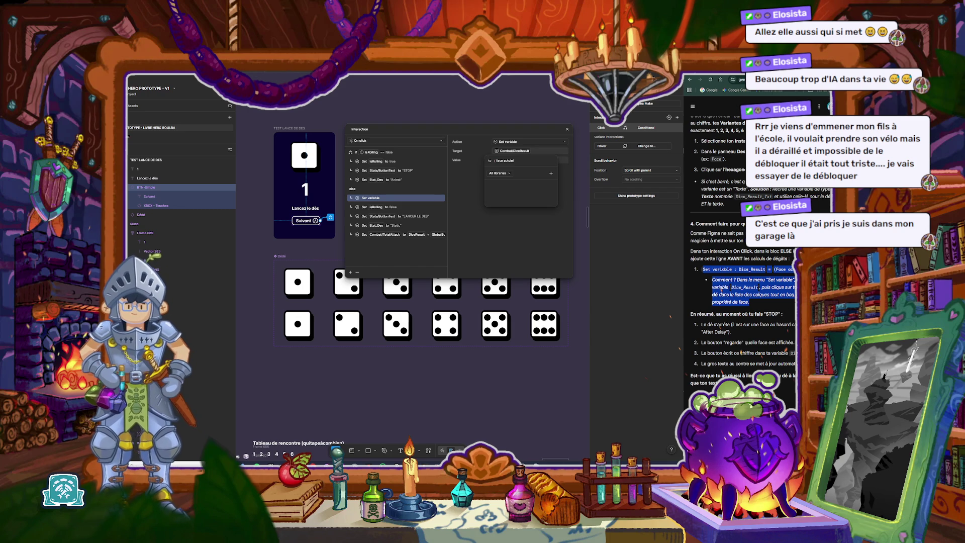
pyautogui.hotkey('alt', 'Tab')
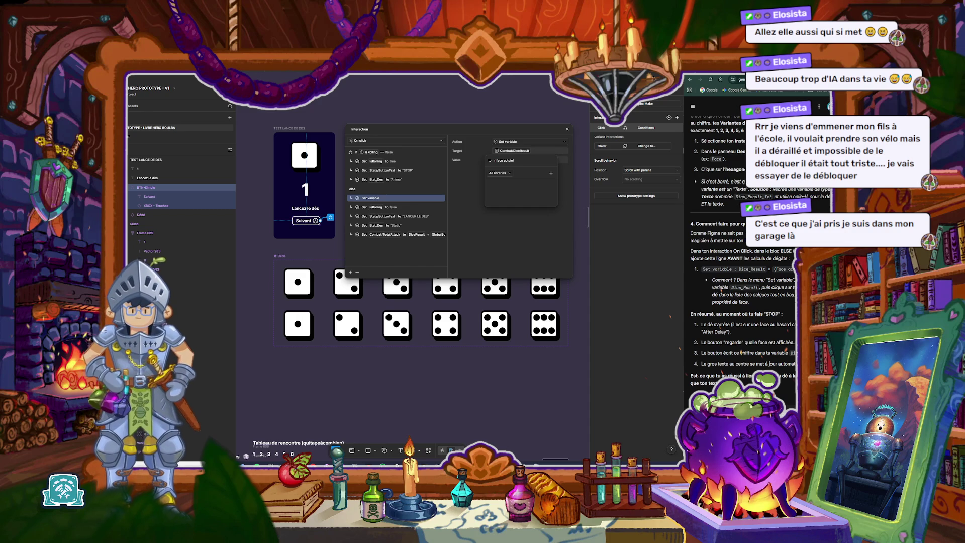
pyautogui.press('Return')
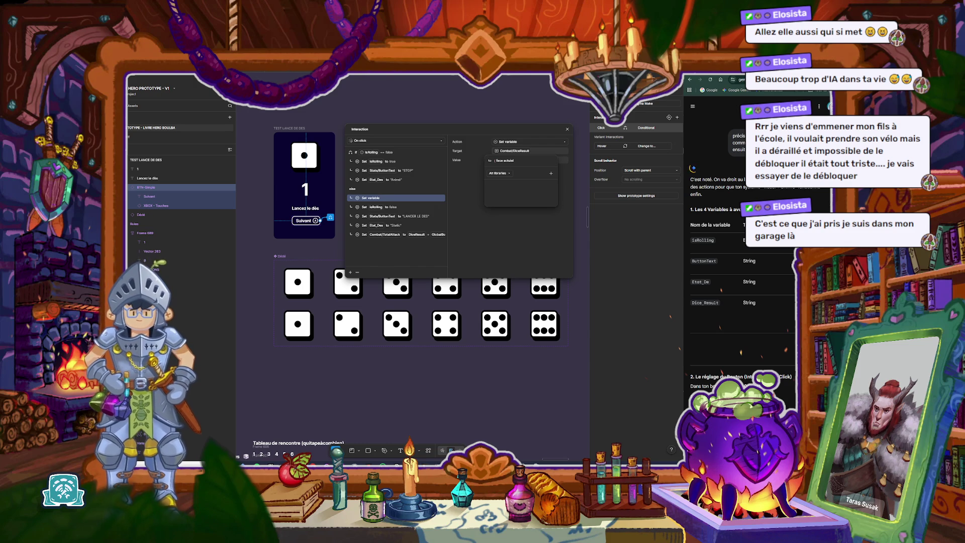
# Step: Read through Gemini's reply and submit a new prompt about the Set variable action
pyautogui.scroll(-1, 750, 332)
pyautogui.scroll(-4, 750, 332)
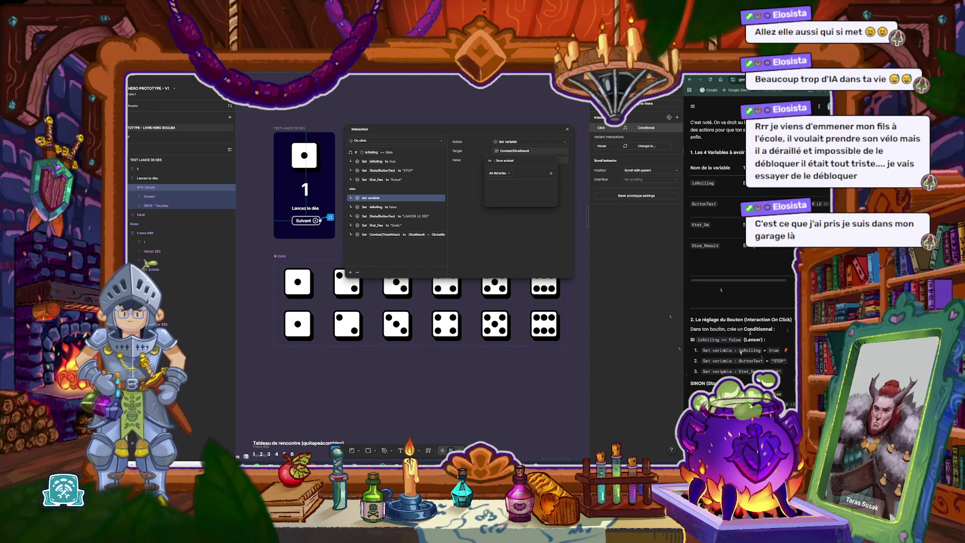
pyautogui.scroll(-3, 750, 301)
pyautogui.scroll(-2, 750, 301)
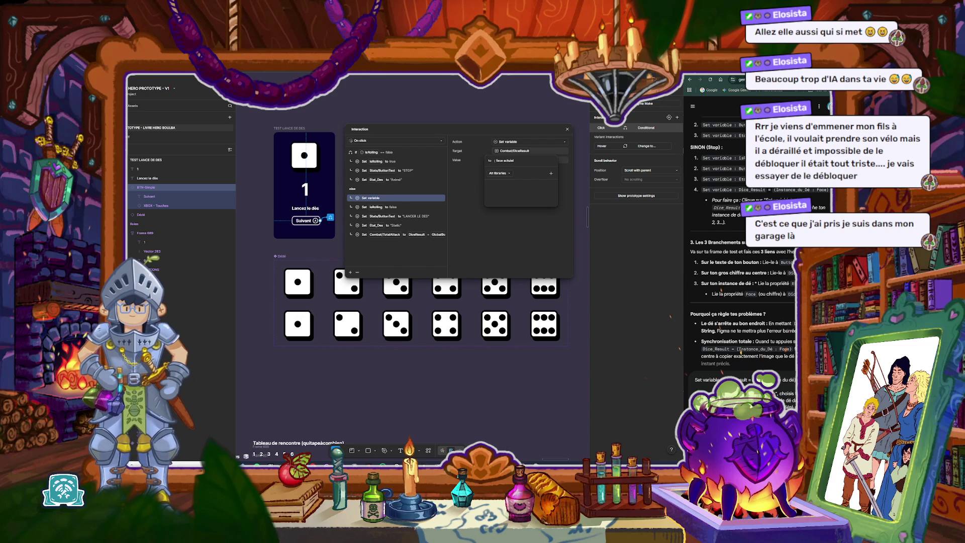
pyautogui.press('Return')
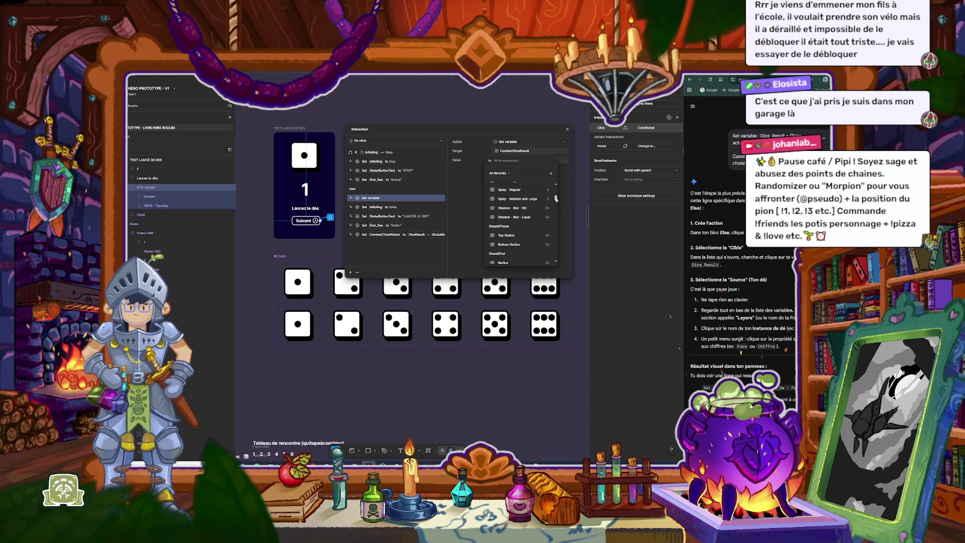
pyautogui.scroll(5, 539, 254)
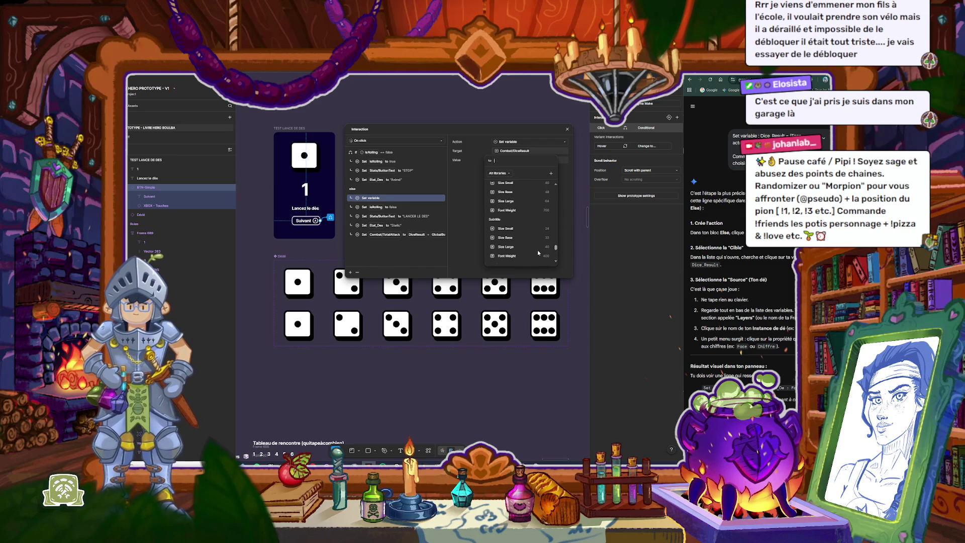
pyautogui.write('le')
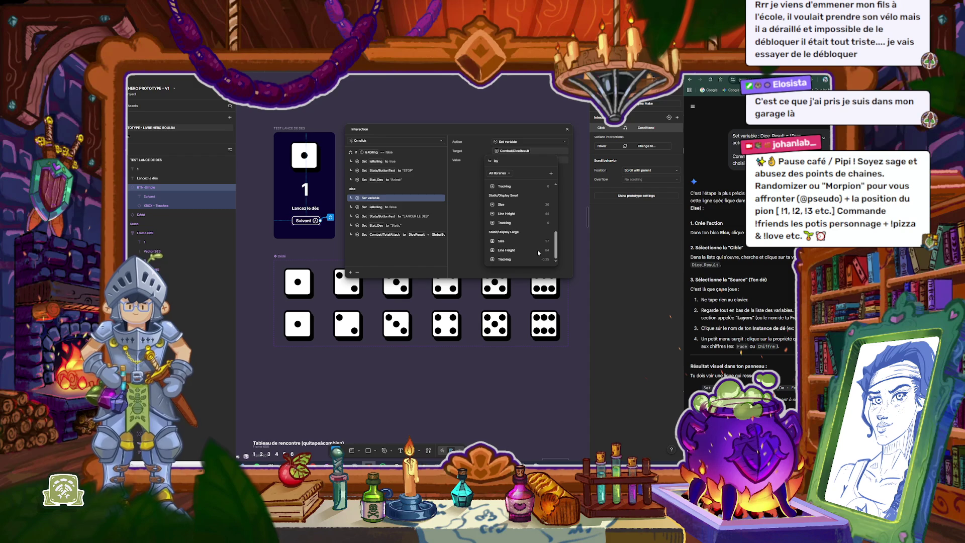
pyautogui.press('BackSpace')
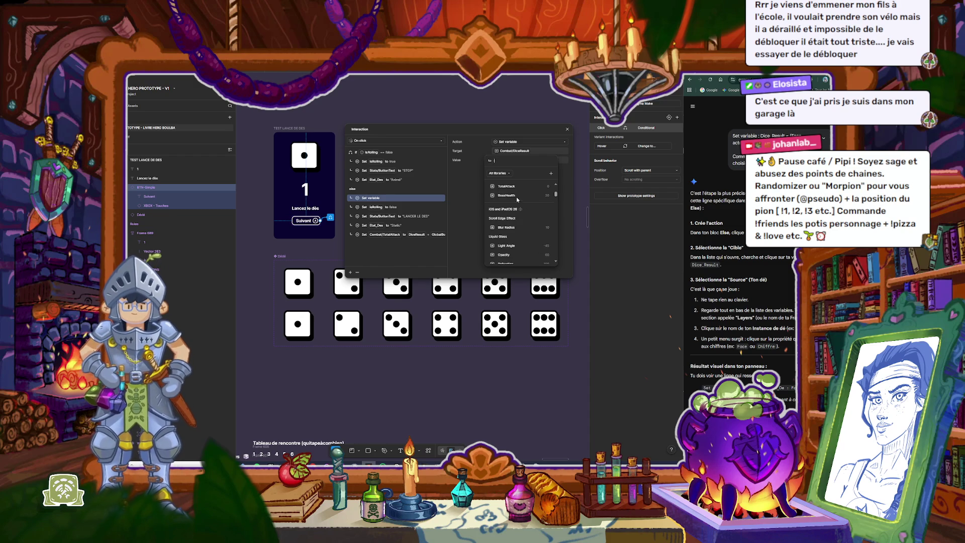
pyautogui.press('BackSpace')
pyautogui.click(507, 174)
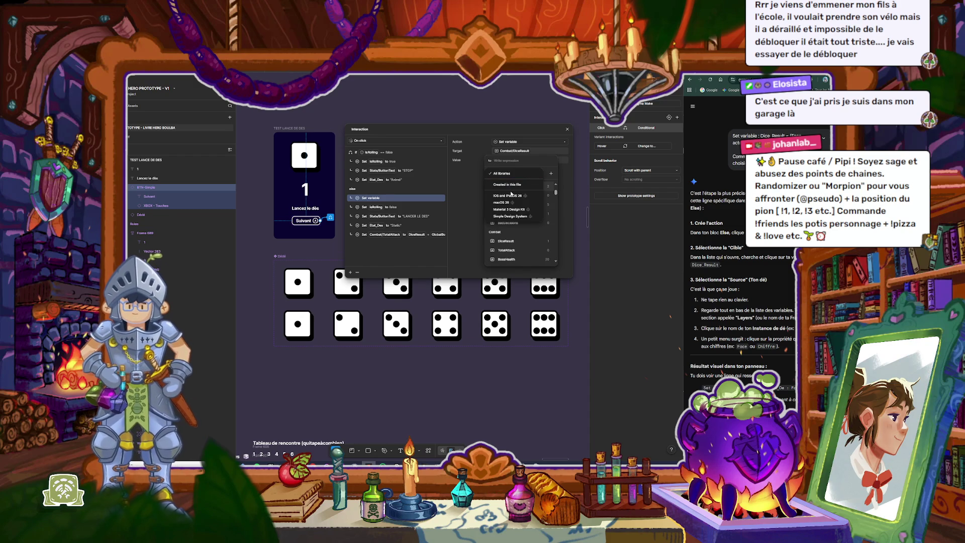
pyautogui.scroll(-3, 402, 302)
pyautogui.click(501, 173)
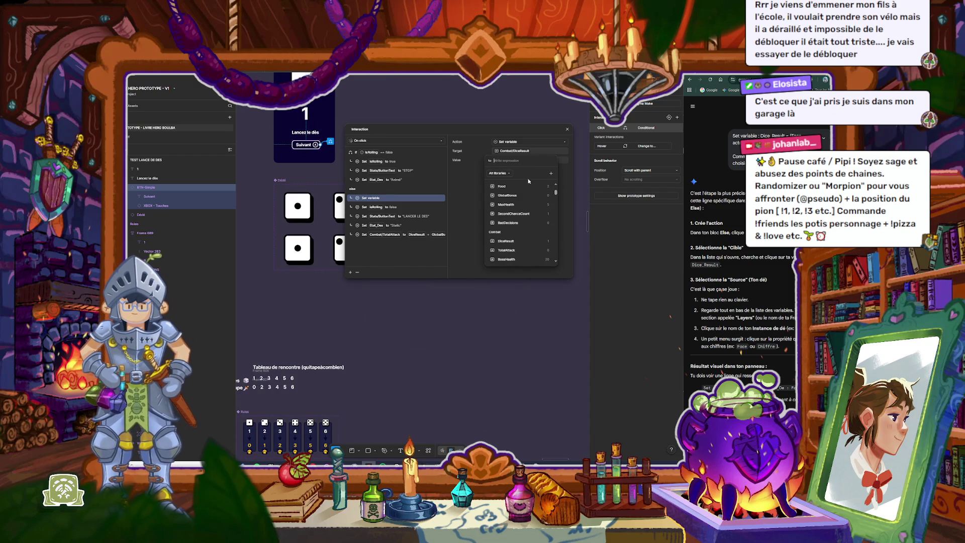
pyautogui.scroll(-5, 529, 188)
pyautogui.scroll(2, 528, 188)
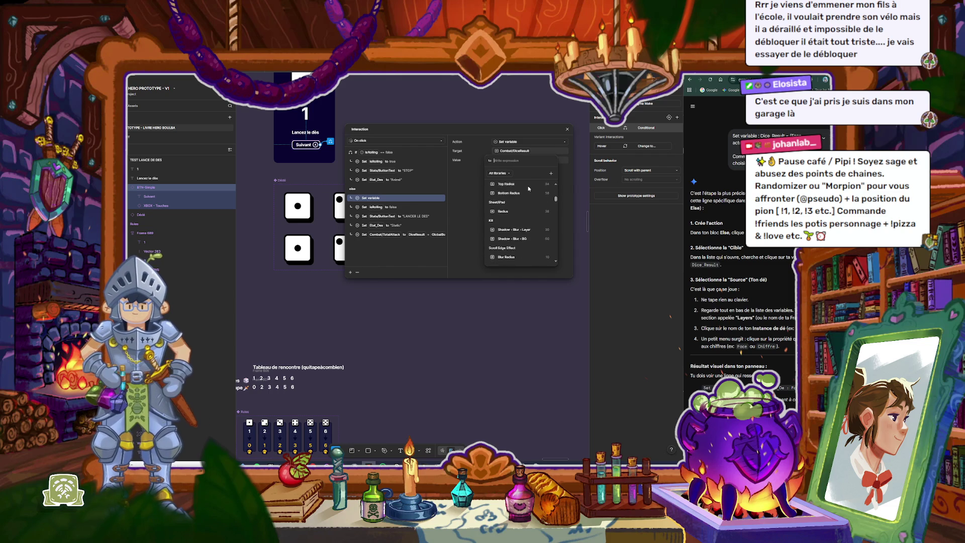
pyautogui.scroll(-2, 529, 189)
pyautogui.scroll(-1, 529, 189)
pyautogui.scroll(-1, 528, 189)
pyautogui.scroll(-2, 529, 188)
pyautogui.scroll(-1, 528, 188)
pyautogui.scroll(-1, 528, 188)
pyautogui.scroll(-2, 528, 188)
pyautogui.scroll(-1, 528, 188)
pyautogui.scroll(-1, 529, 188)
pyautogui.scroll(-2, 528, 188)
pyautogui.scroll(-1, 528, 188)
pyautogui.scroll(-1, 529, 188)
pyautogui.scroll(-1, 528, 188)
pyautogui.scroll(-1, 529, 188)
pyautogui.scroll(-2, 529, 188)
pyautogui.scroll(-2, 528, 188)
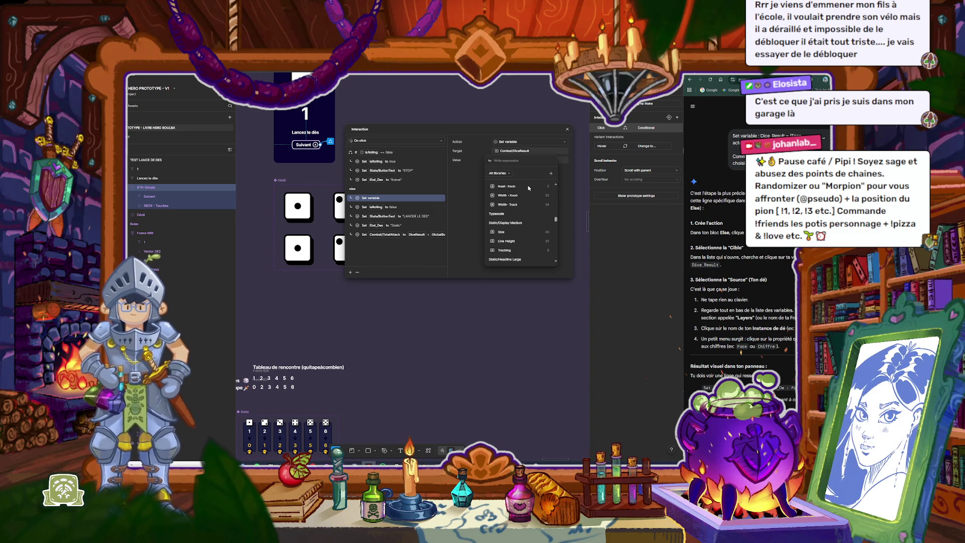
pyautogui.scroll(-2, 528, 188)
pyautogui.scroll(-1, 529, 188)
pyautogui.scroll(-1, 529, 188)
pyautogui.scroll(-2, 528, 188)
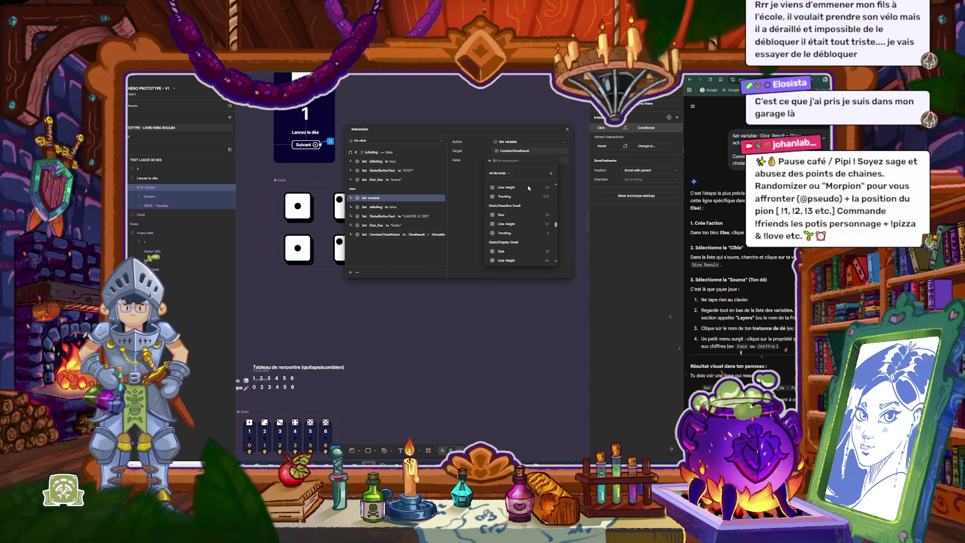
pyautogui.scroll(-2, 528, 188)
pyautogui.scroll(-1, 528, 188)
pyautogui.scroll(-2, 528, 188)
pyautogui.scroll(-2, 528, 188)
pyautogui.scroll(-2, 528, 188)
pyautogui.scroll(-2, 528, 188)
pyautogui.scroll(-1, 529, 189)
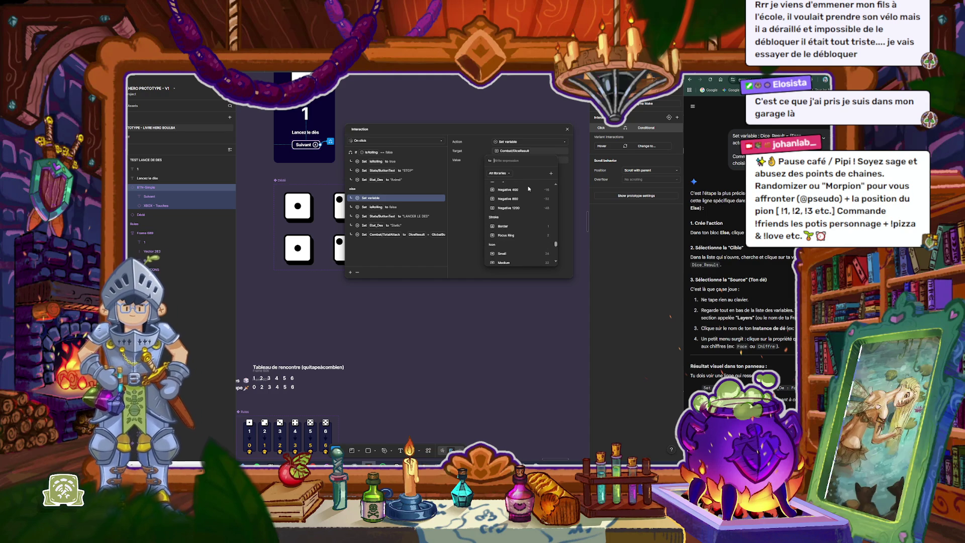
pyautogui.scroll(-2, 529, 189)
pyautogui.scroll(-2, 529, 189)
pyautogui.scroll(-2, 529, 188)
pyautogui.scroll(-2, 528, 188)
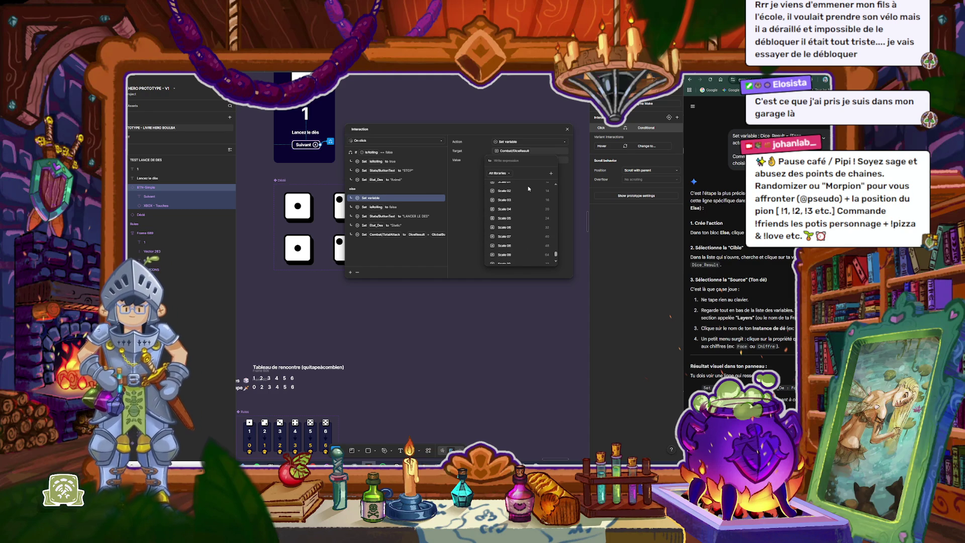
pyautogui.scroll(-2, 528, 189)
pyautogui.scroll(-2, 528, 188)
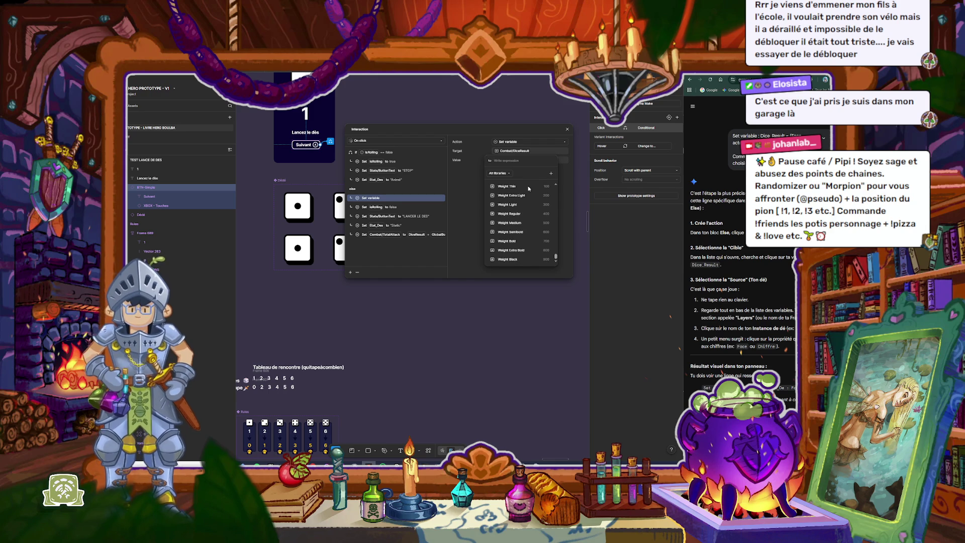
pyautogui.write('Le')
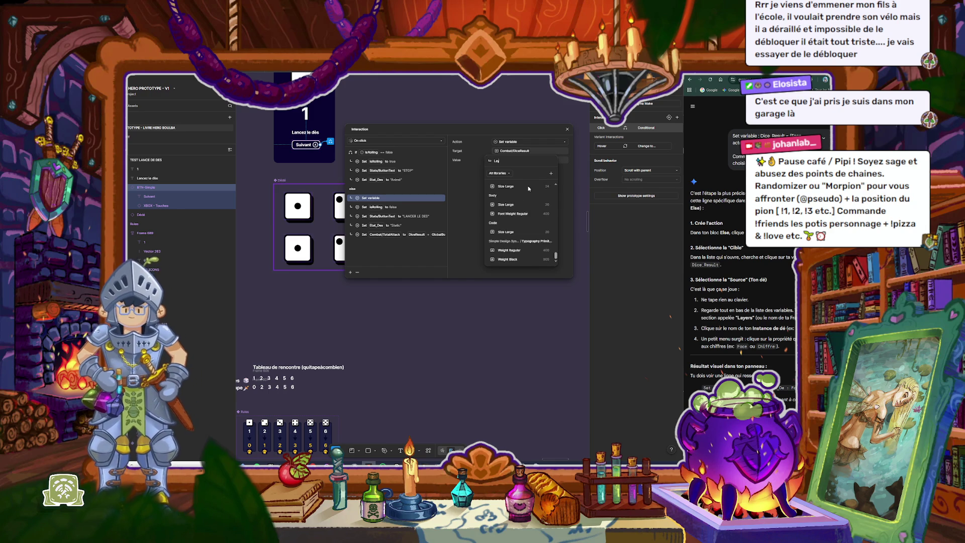
pyautogui.write('yers')
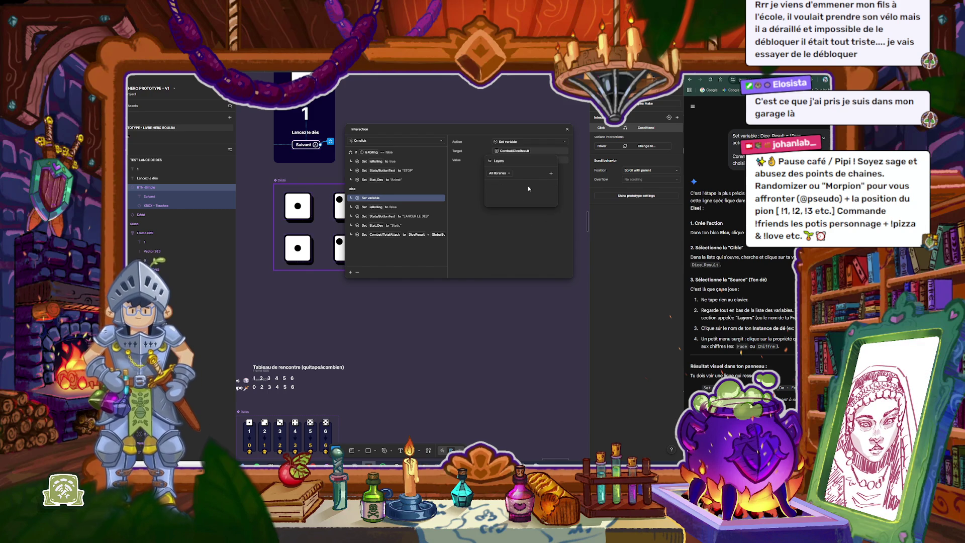
pyautogui.press('BackSpace')
pyautogui.press('BackSpace')
pyautogui.press('BackSpace')
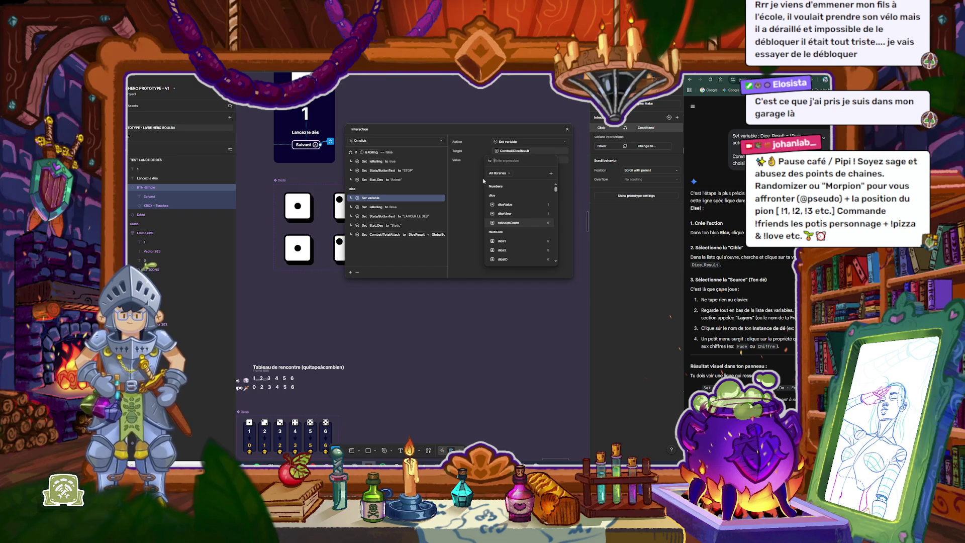
# Step: Close the variable picker and the Suivant Interaction dialog, leaving the Set variable value empty
pyautogui.click(474, 189)
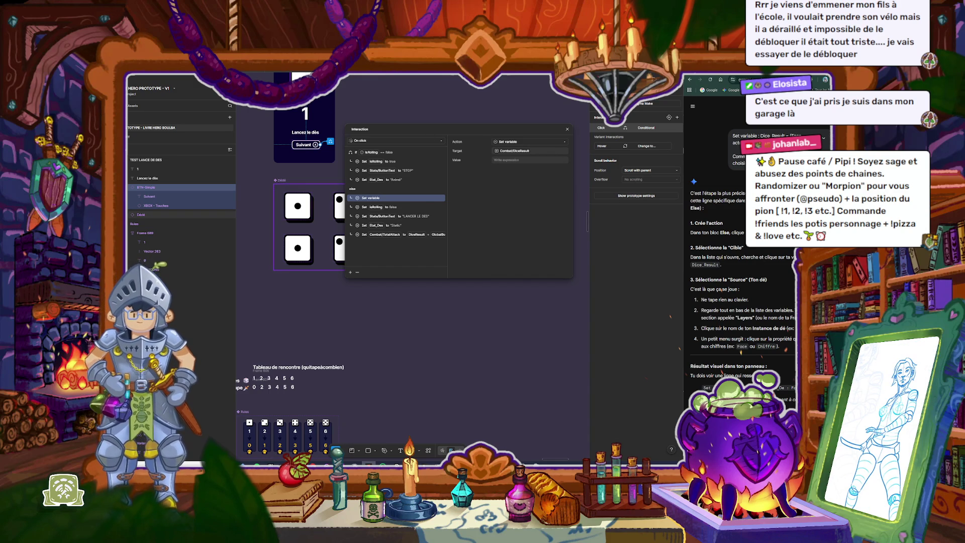
pyautogui.click(317, 229)
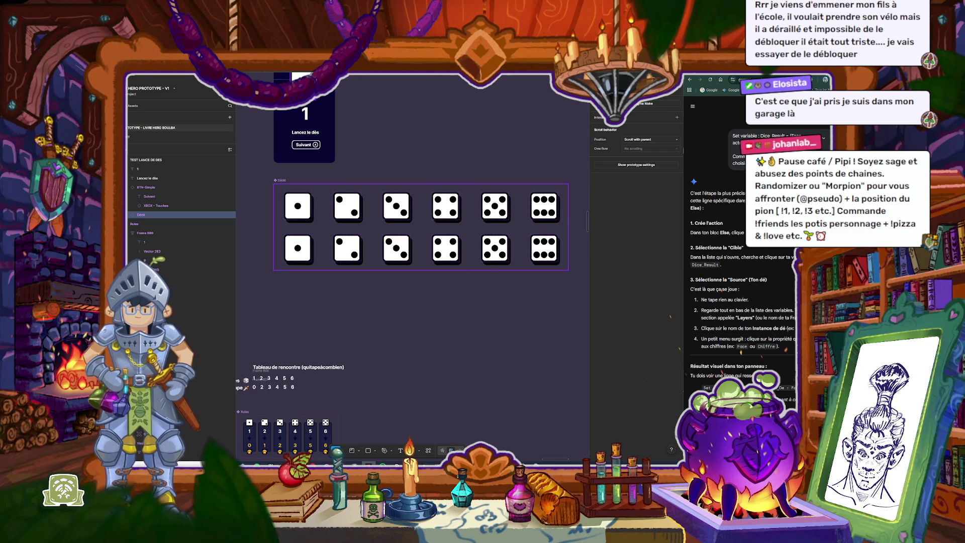
# Step: Reopen the Suivant button's On click Conditional interaction, move it into view and widen its action list
pyautogui.click(309, 145)
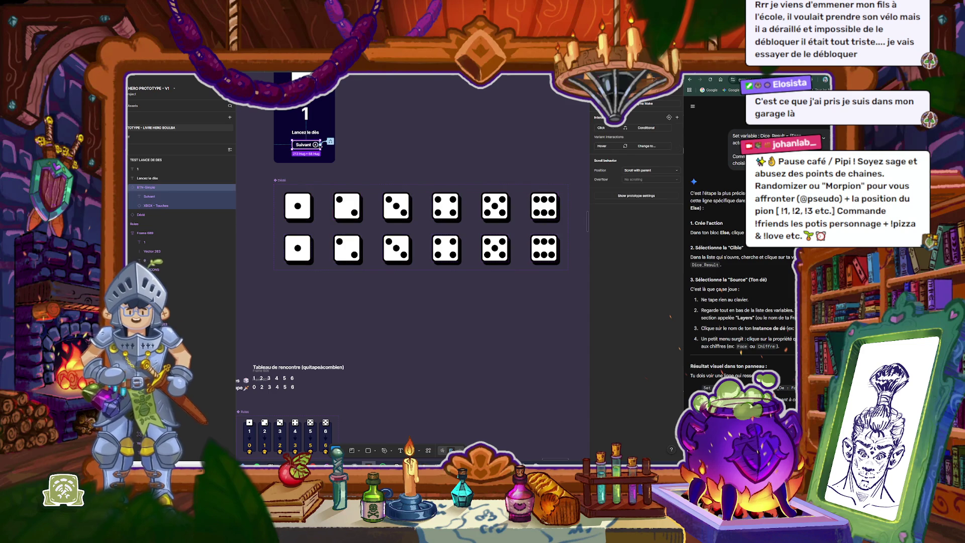
pyautogui.click(330, 142)
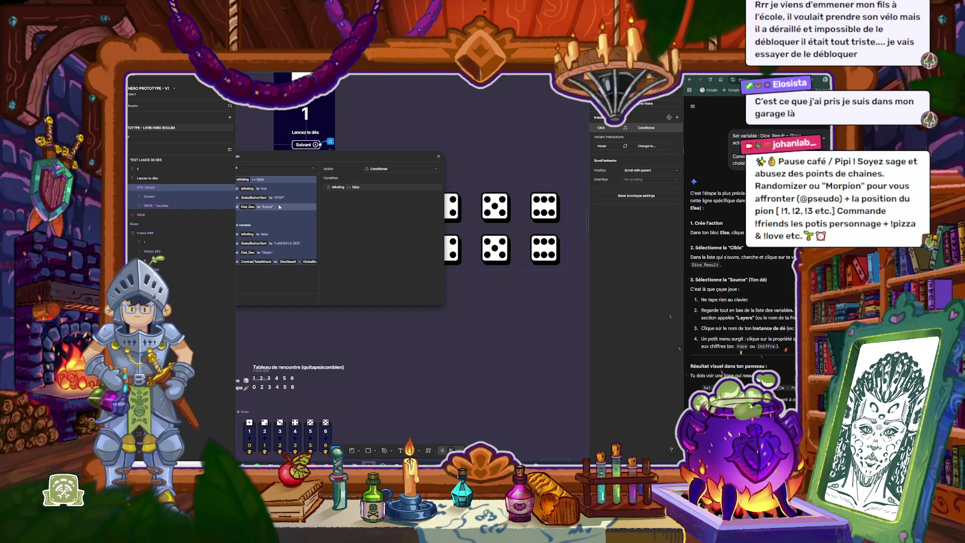
pyautogui.moveTo(301, 157); pyautogui.dragTo(351, 160)
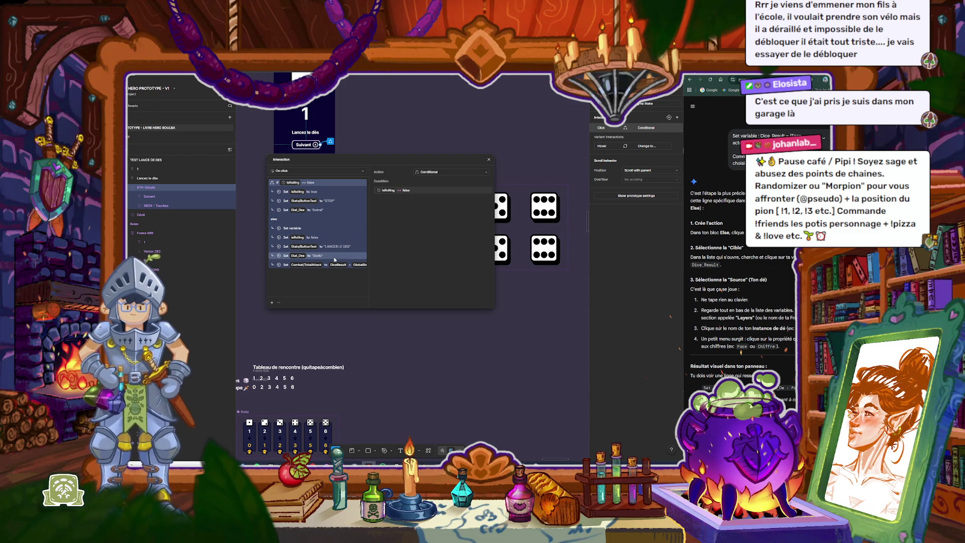
pyautogui.moveTo(369, 275); pyautogui.dragTo(404, 275)
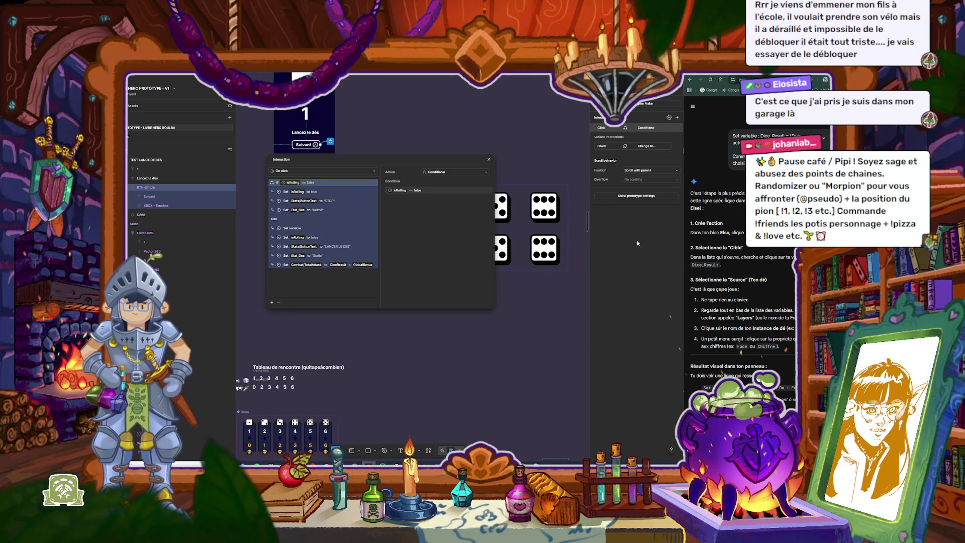
pyautogui.scroll(-2, 739, 276)
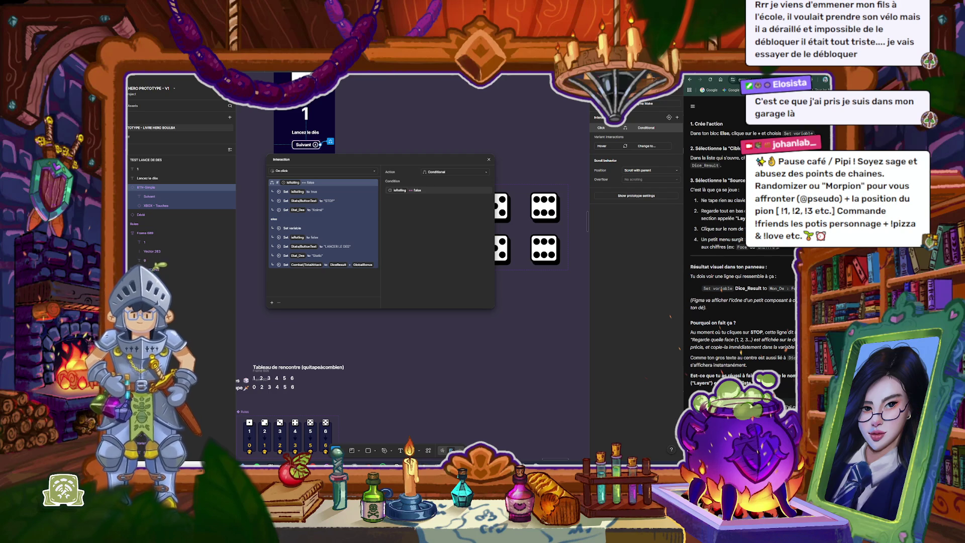
# Step: Send a region screenshot of the Interaction dialog to the AI chat, then reopen the else Set variable action
pyautogui.press('super+shift+s')
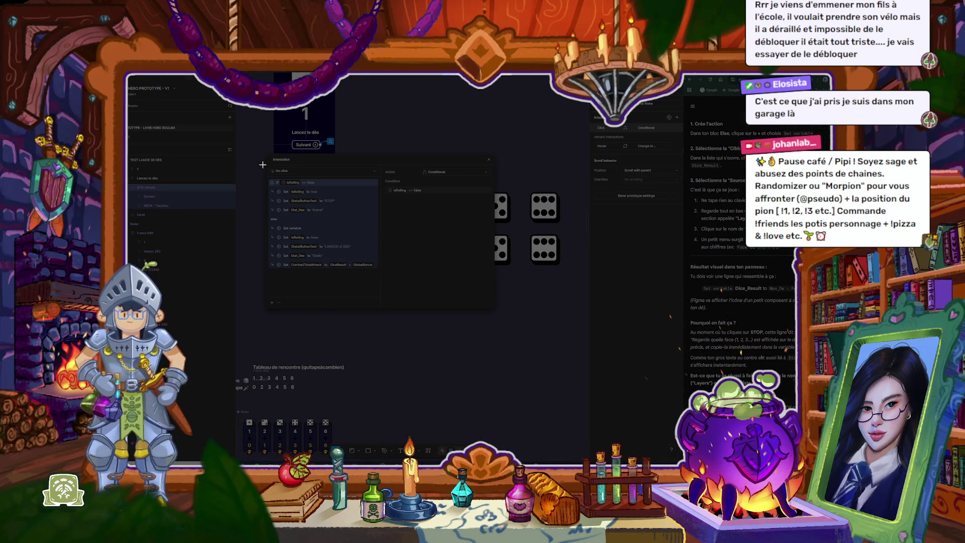
pyautogui.moveTo(263, 152)
pyautogui.mouseDown()
pyautogui.moveTo(367, 287)
pyautogui.moveTo(394, 290)
pyautogui.mouseUp()
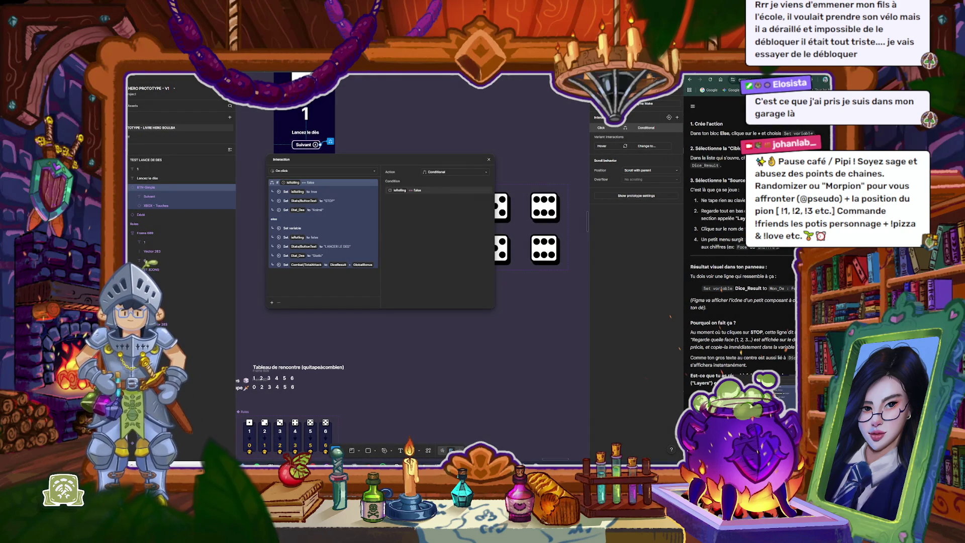
pyautogui.hotkey('ctrl', 'v')
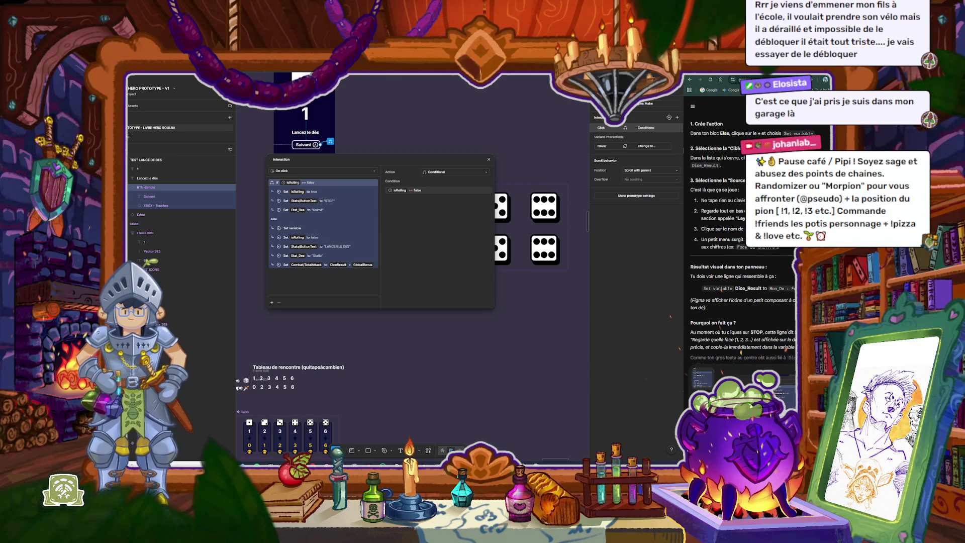
pyautogui.press('Return')
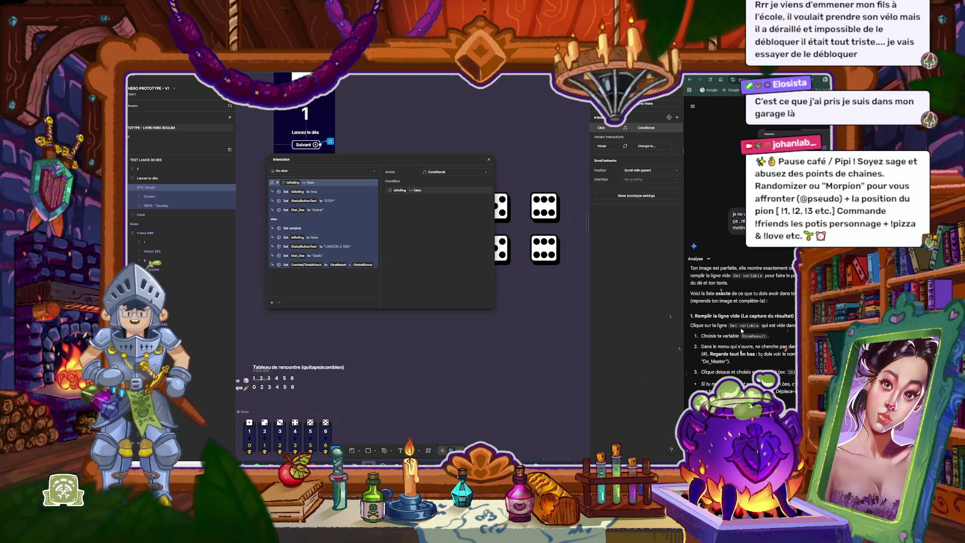
pyautogui.click(307, 228)
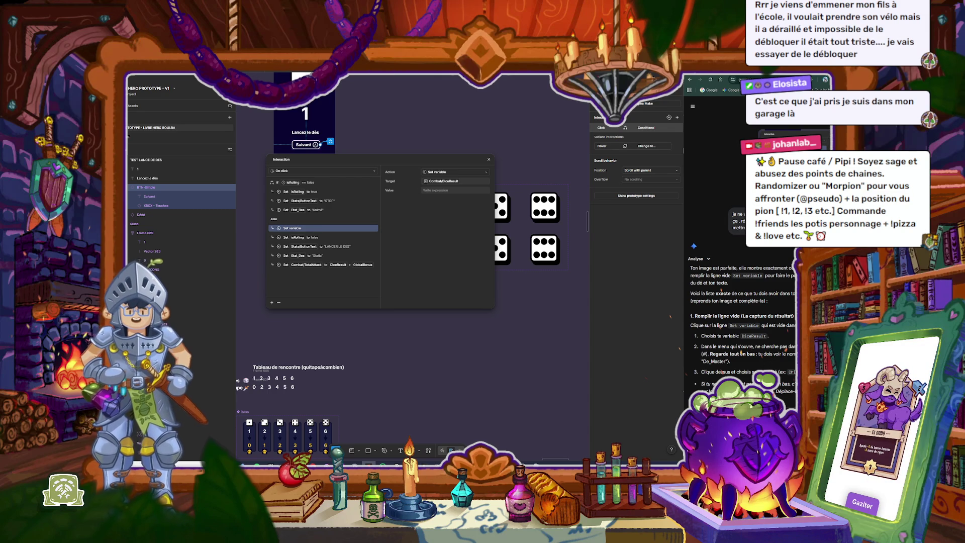
# Step: Search the Set variable value list for 'dédé'
pyautogui.click(434, 189)
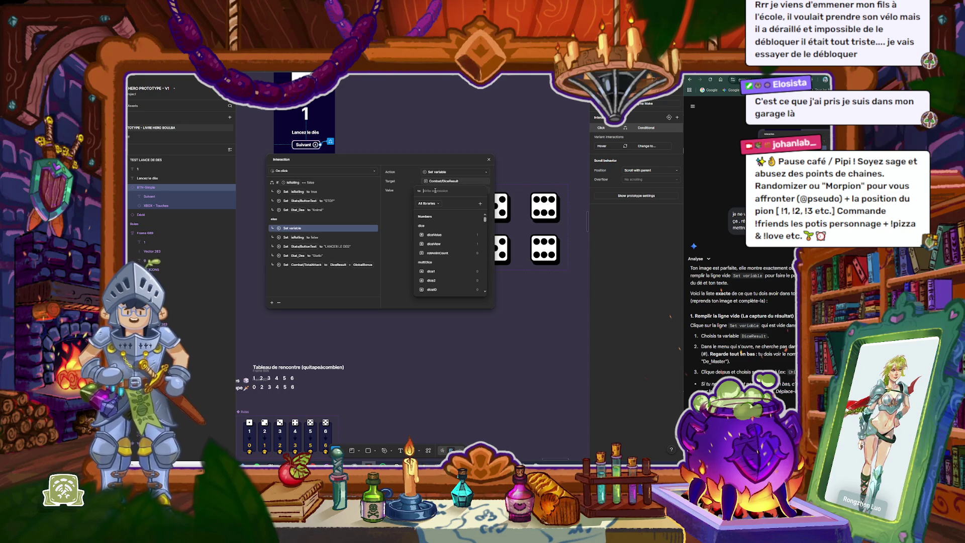
pyautogui.write('ded')
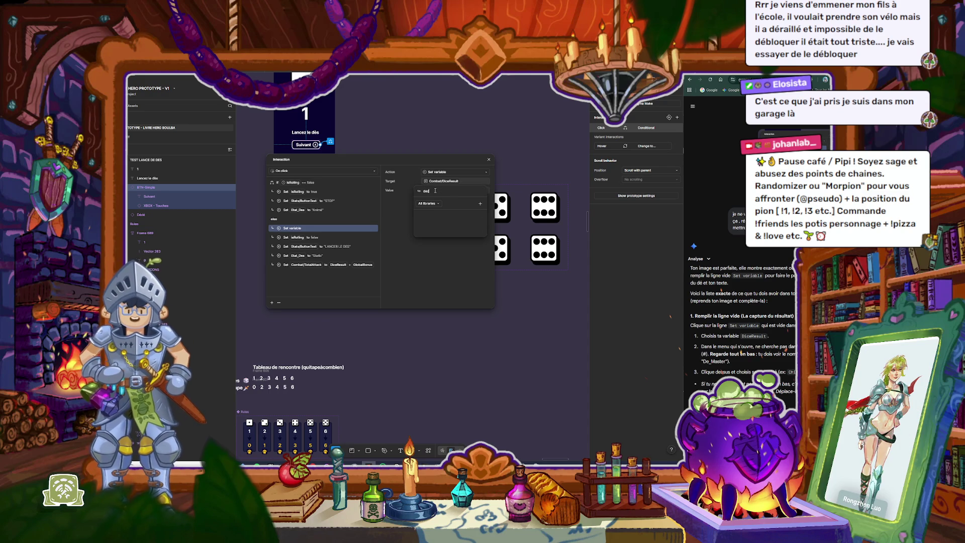
pyautogui.press('BackSpace')
pyautogui.press('BackSpace')
pyautogui.write('édé')
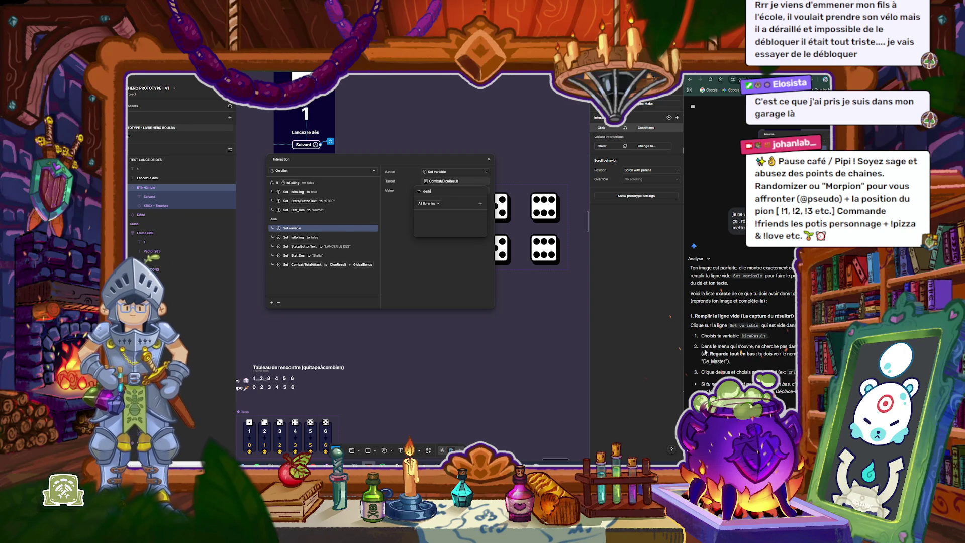
# Step: Quote the assistant's step 2 instructions in the chat and send a follow-up question
pyautogui.moveTo(701, 347); pyautogui.dragTo(737, 361)
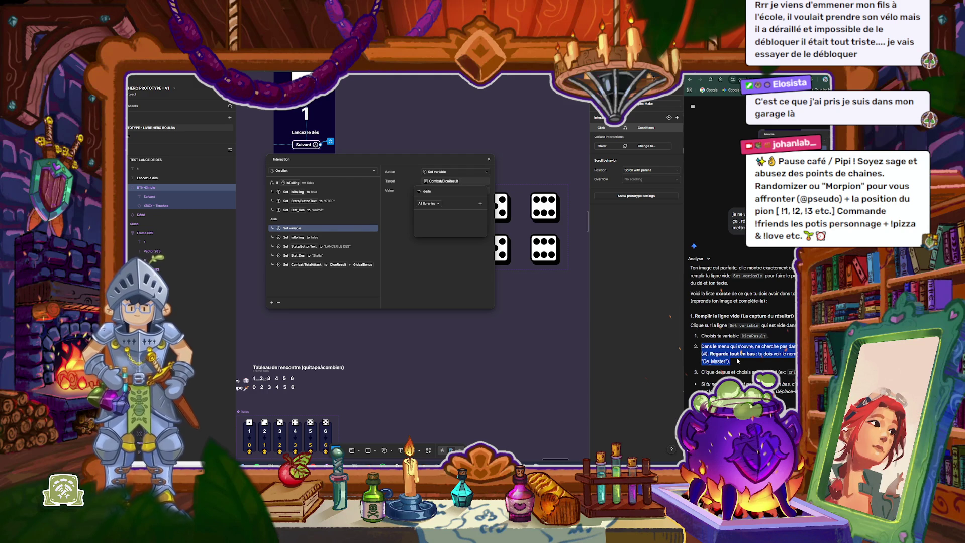
pyautogui.click(738, 361)
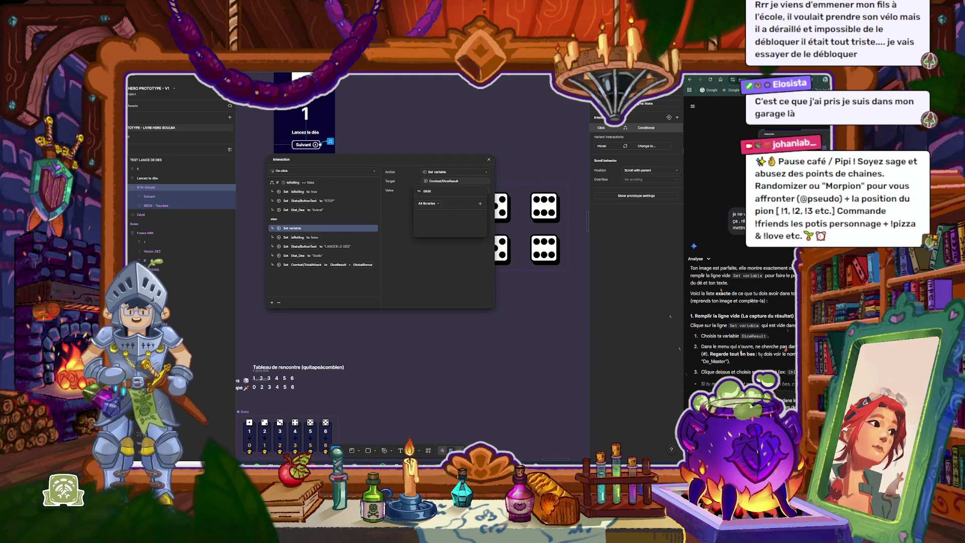
pyautogui.press('Return')
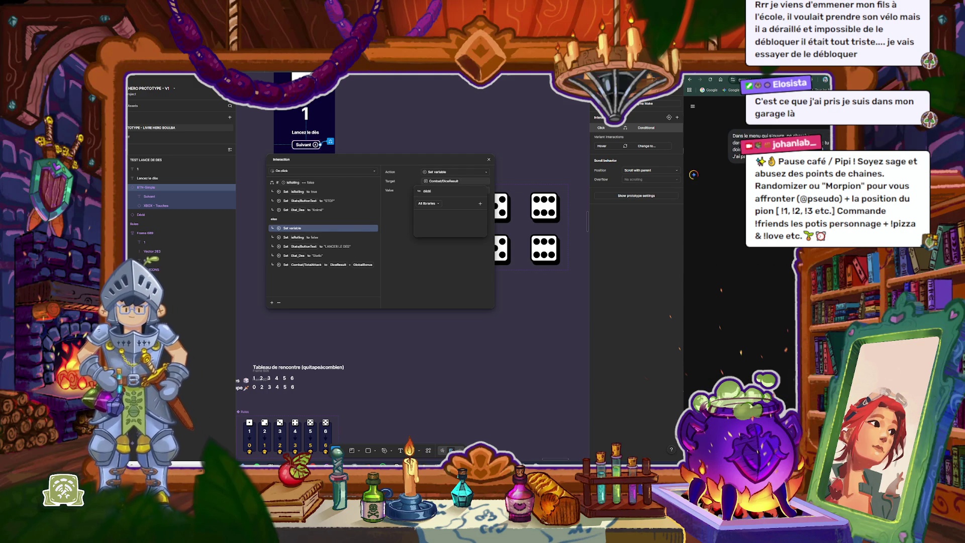
# Step: Discard the unfinished 'dédé' value text and close the interaction settings
pyautogui.moveTo(460, 191); pyautogui.dragTo(408, 188)
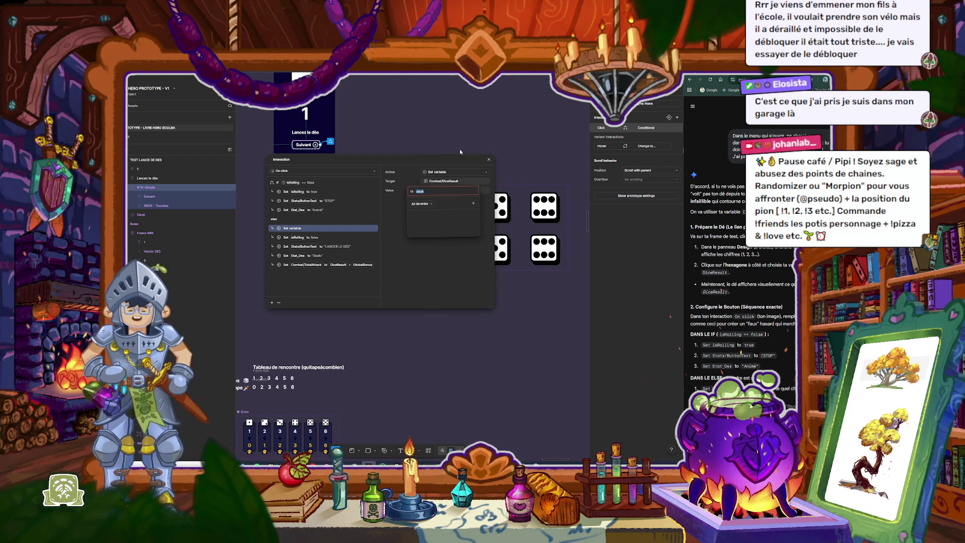
pyautogui.click(459, 194)
pyautogui.press('Escape')
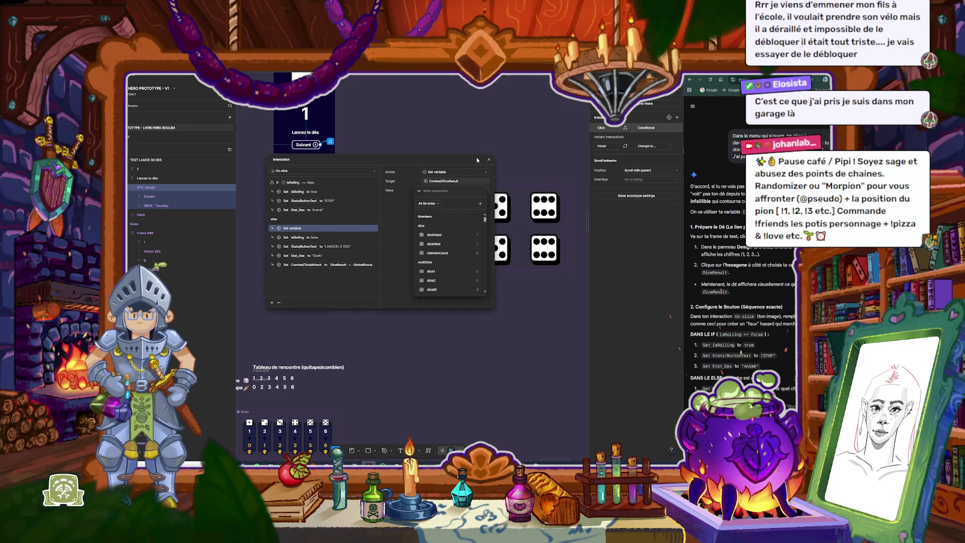
pyautogui.click(490, 161)
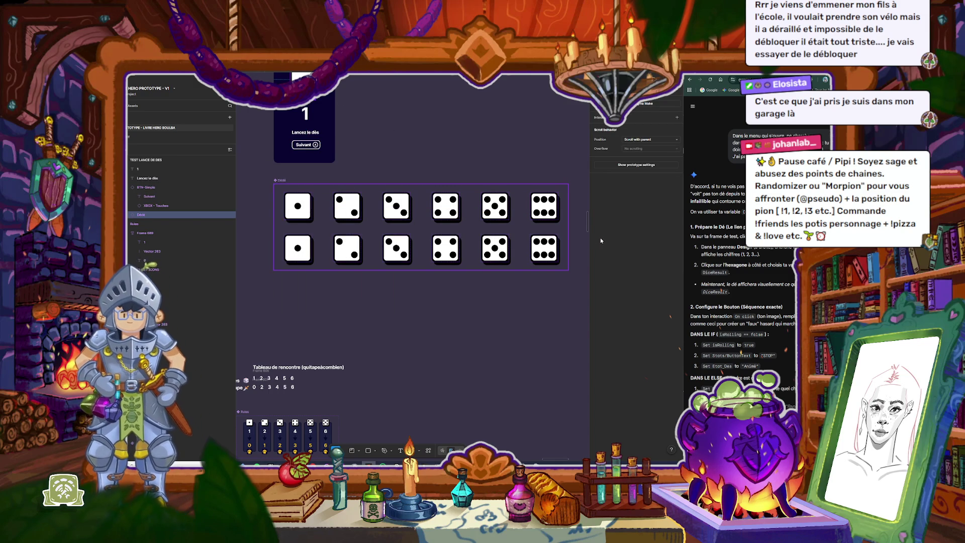
# Step: Switch the right panel to the Design tab and scroll through the Dédé frame's properties
pyautogui.click(602, 96)
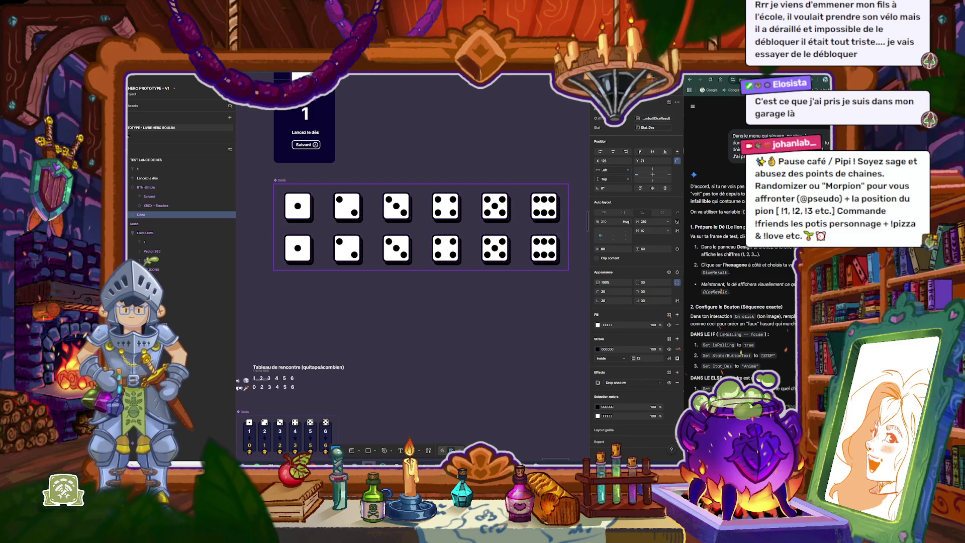
pyautogui.scroll(-1, 739, 301)
pyautogui.scroll(2, 739, 301)
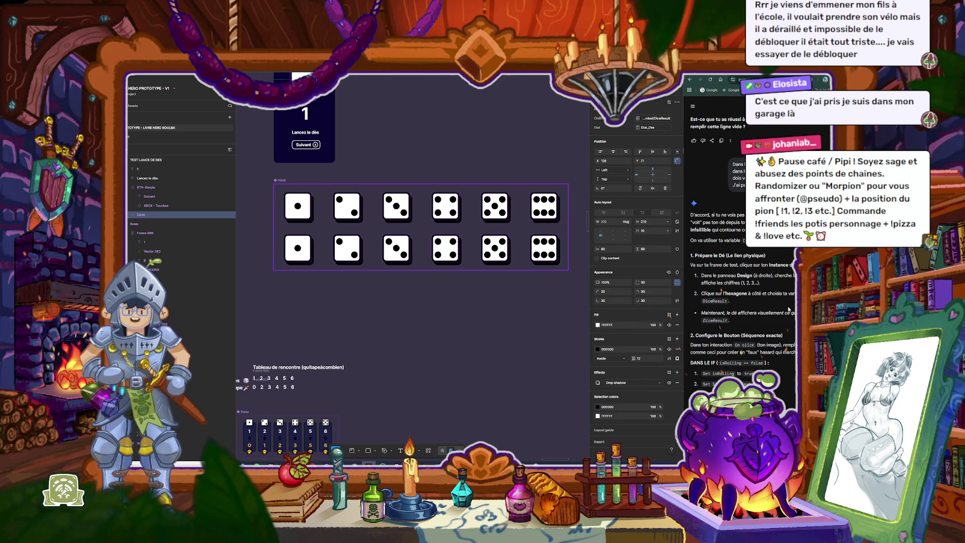
pyautogui.scroll(-2, 788, 308)
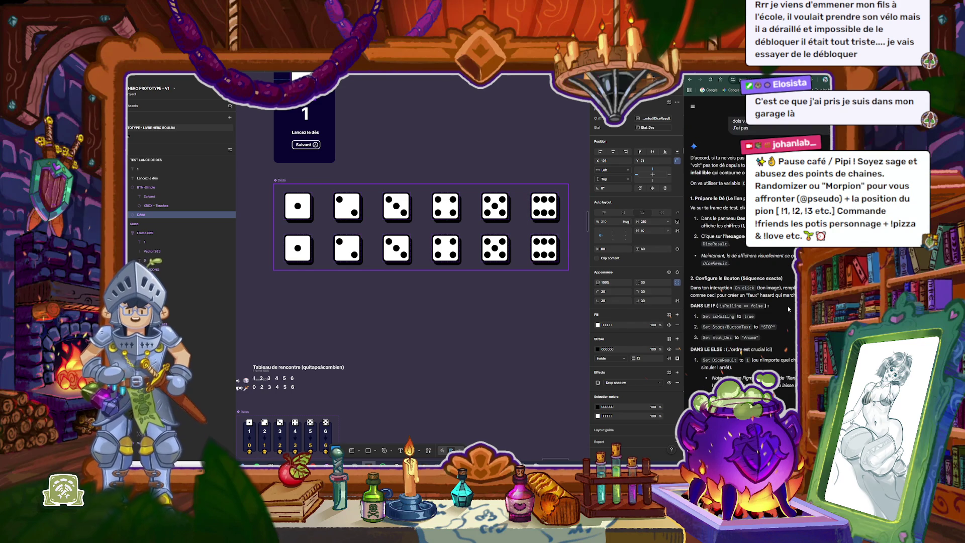
pyautogui.scroll(-5, 788, 309)
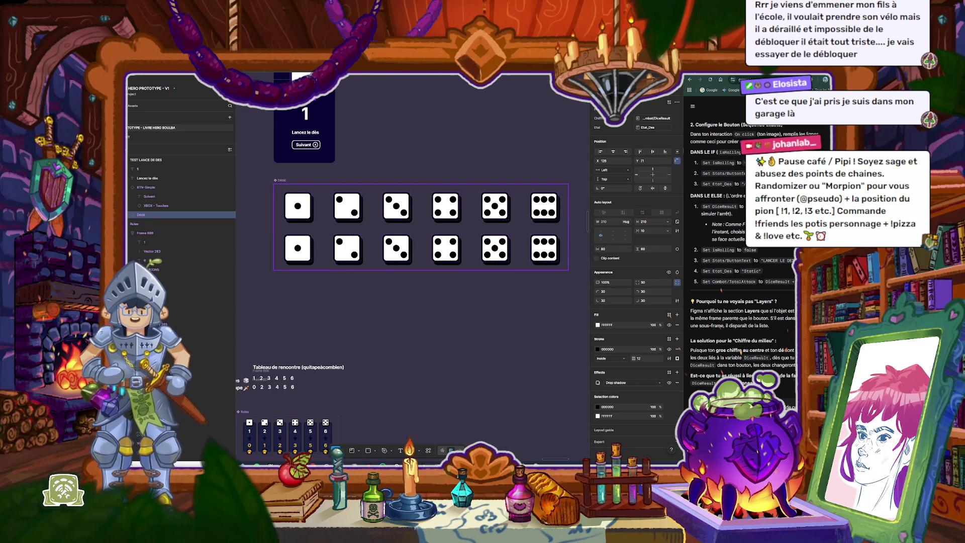
# Step: Wrap the Lancez le dès label and Suivant button in auto layout with a 47 gap
pyautogui.click(458, 135)
pyautogui.scroll(-3, 458, 136)
pyautogui.scroll(5, 487, 210)
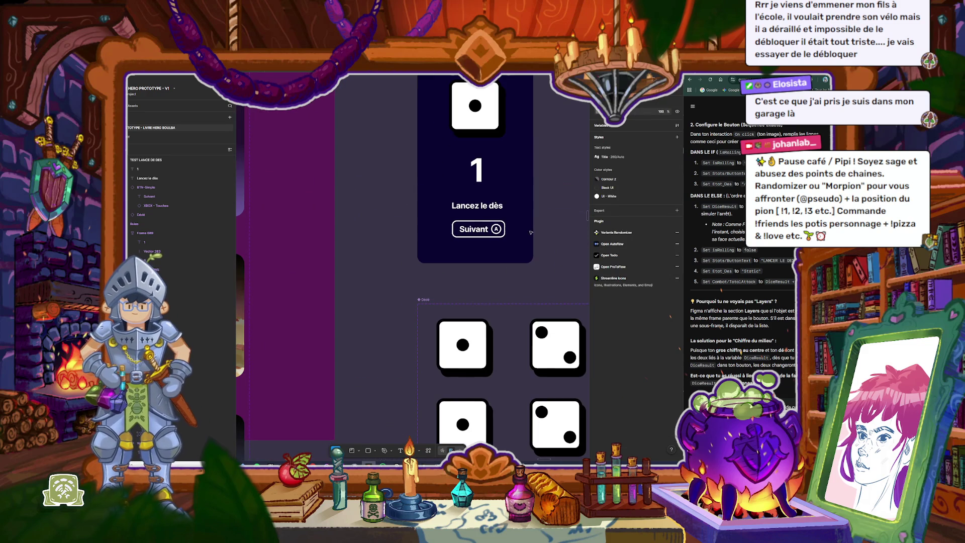
pyautogui.click(487, 209)
pyautogui.keyDown('shift'); pyautogui.click(475, 229); pyautogui.keyUp('shift')
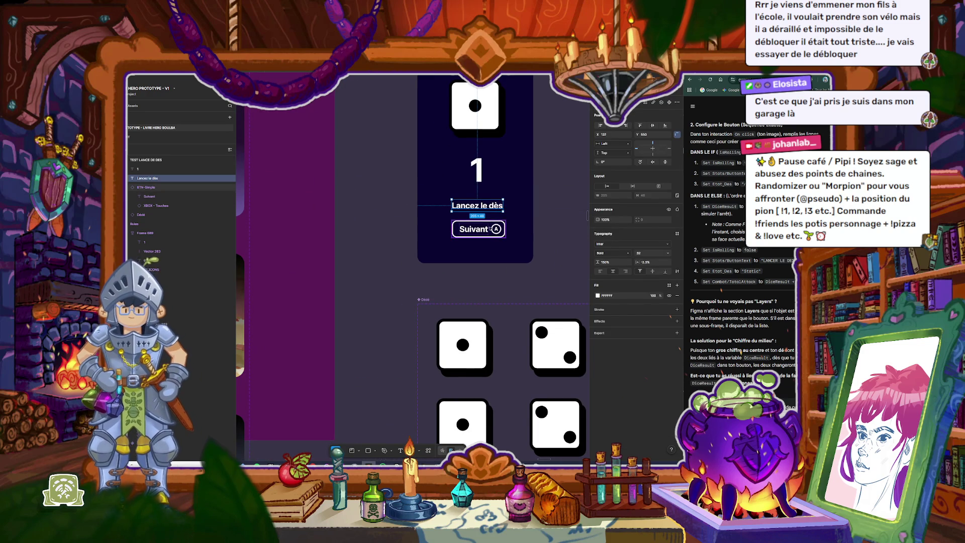
pyautogui.hotkey('shift', 'a')
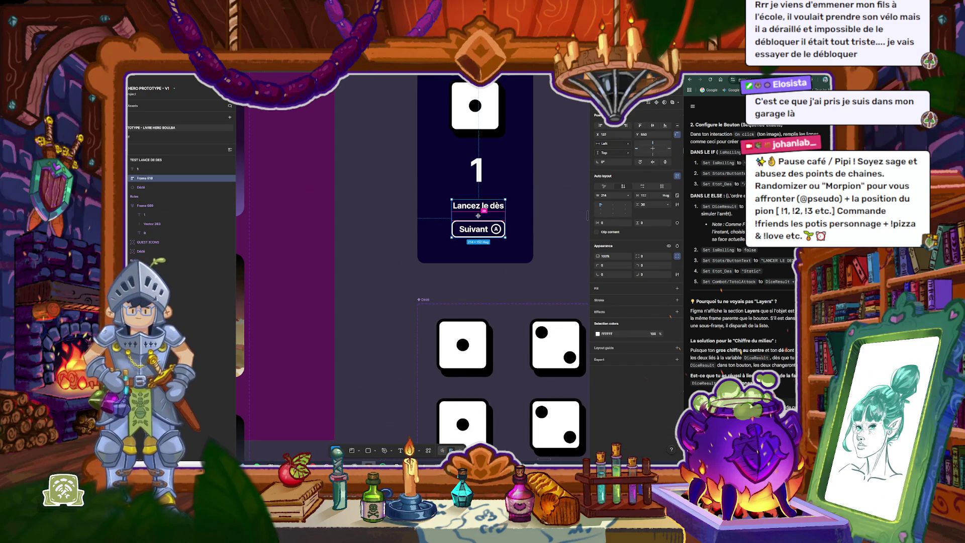
pyautogui.moveTo(478, 216); pyautogui.dragTo(487, 208)
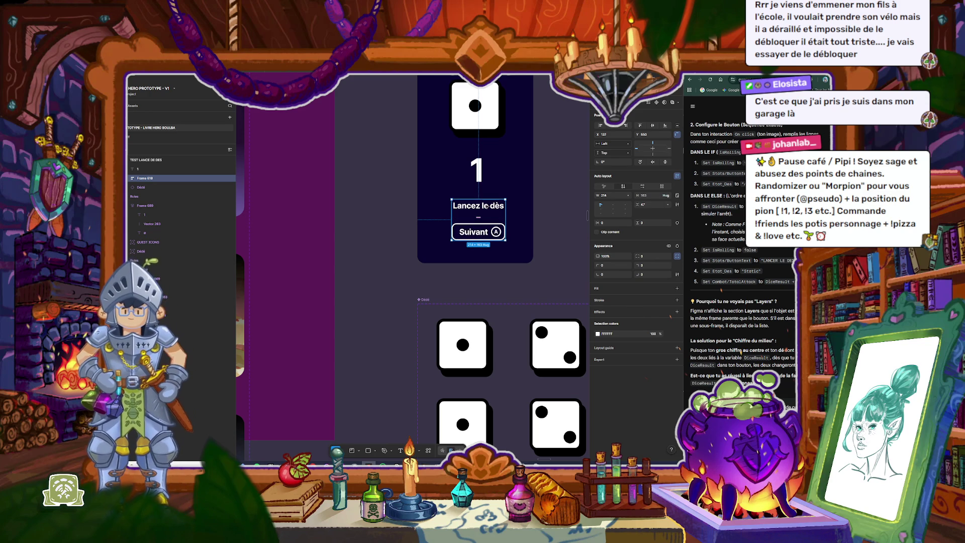
# Step: Move the Lancez le dès label out of its frame, undo it, and check the selections
pyautogui.doubleClick(486, 206)
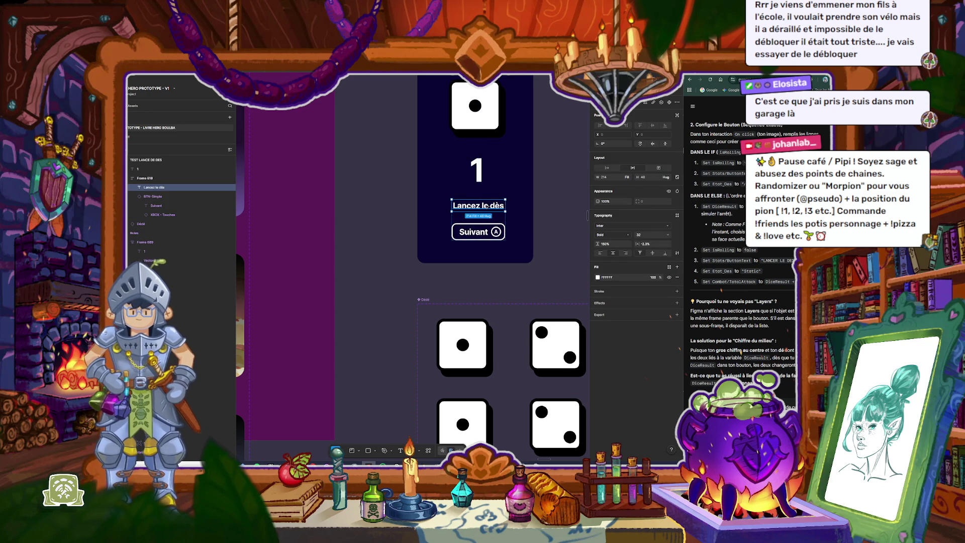
pyautogui.moveTo(486, 206); pyautogui.dragTo(478, 196)
pyautogui.press('super')
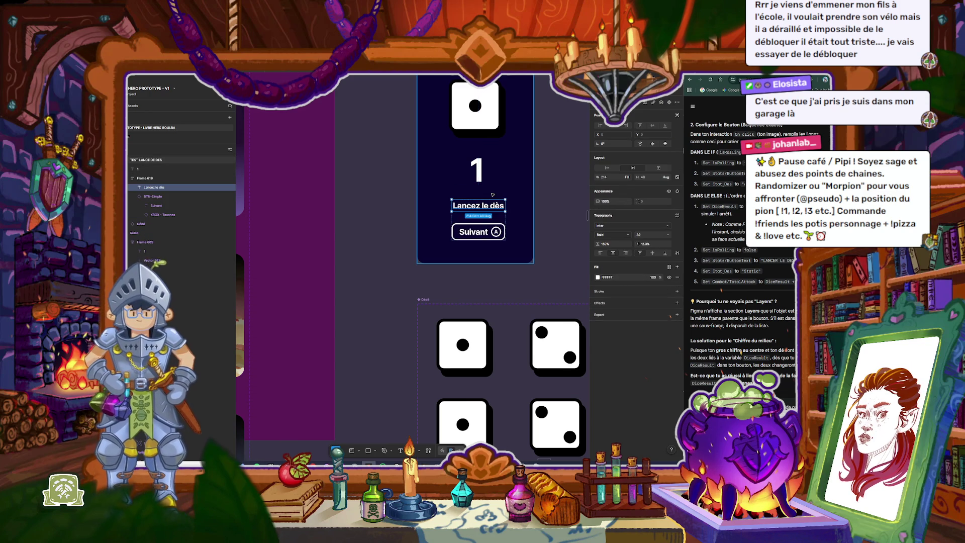
pyautogui.scroll(3, 474, 172)
pyautogui.scroll(1, 474, 172)
pyautogui.click(484, 205)
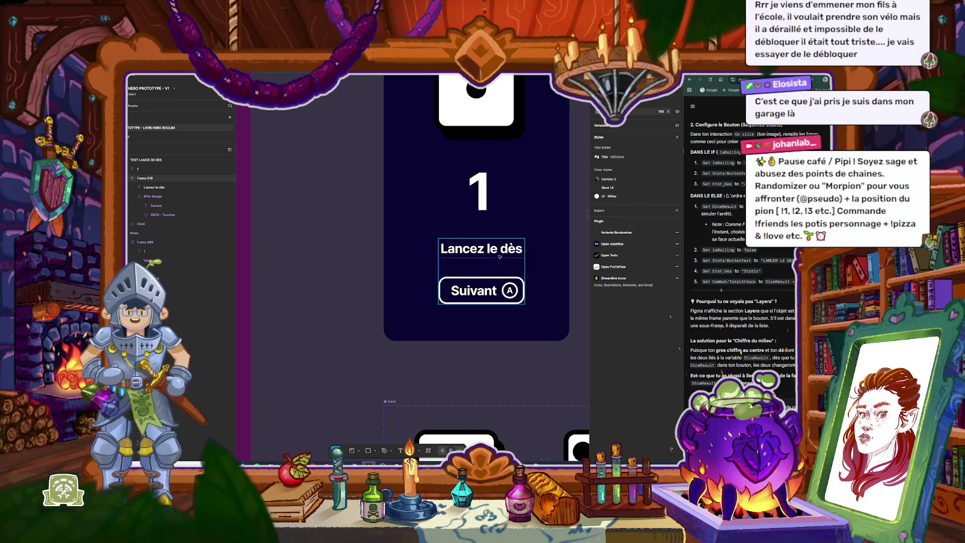
pyautogui.click(481, 249)
pyautogui.scroll(-3, 507, 317)
pyautogui.click(508, 317)
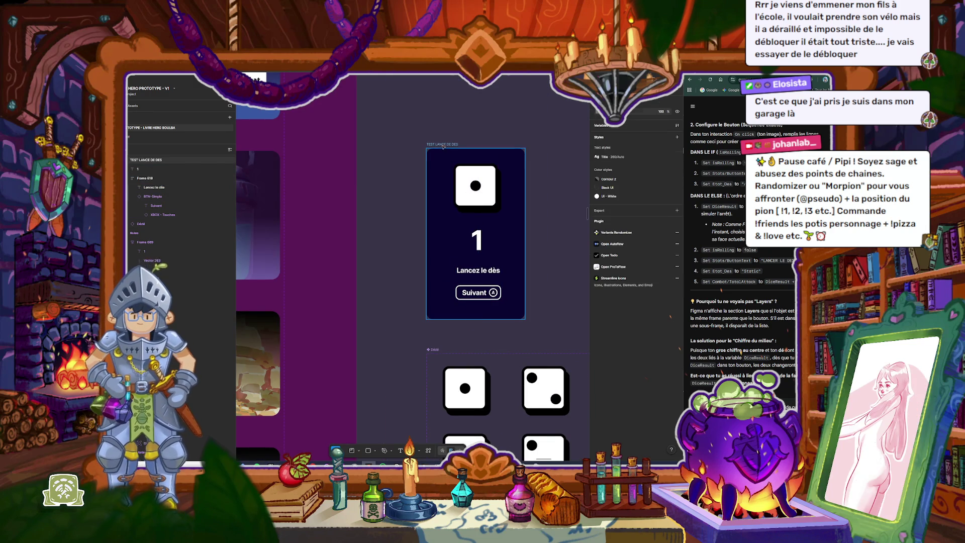
# Step: Make the dice card a taller, centred auto-layout column and centre-align the big 1
pyautogui.click(487, 305)
pyautogui.moveTo(515, 320); pyautogui.dragTo(516, 337)
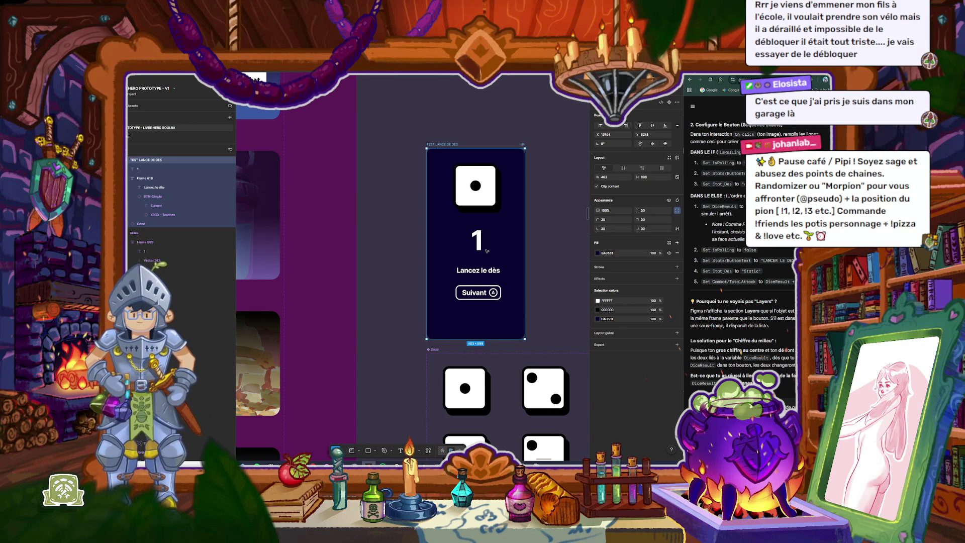
pyautogui.hotkey('shift', 'a')
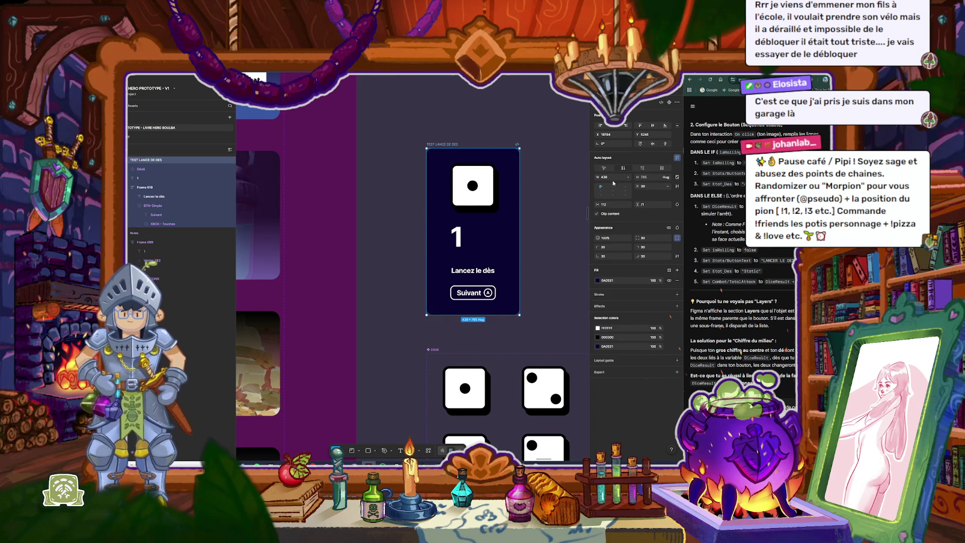
pyautogui.click(613, 191)
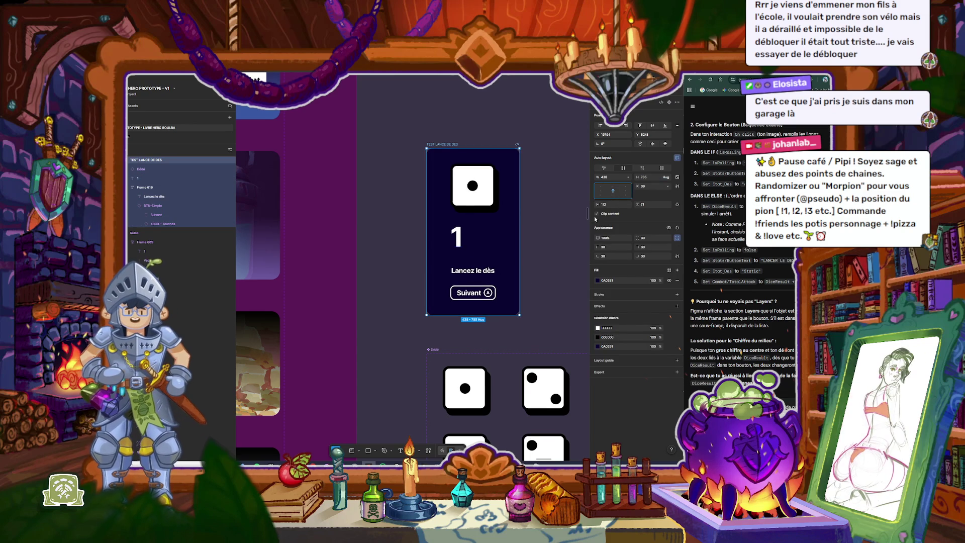
pyautogui.click(489, 239)
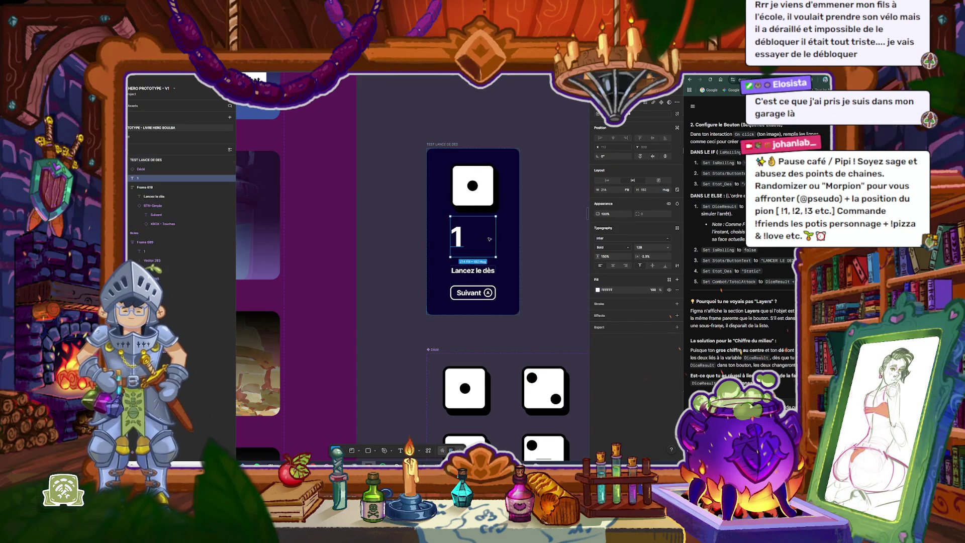
pyautogui.click(613, 265)
pyautogui.moveTo(478, 271); pyautogui.dragTo(475, 274)
# Step: Paste a copy of Lancez le dès below the big 1 and type 'Bravo' into it
pyautogui.scroll(3, 478, 272)
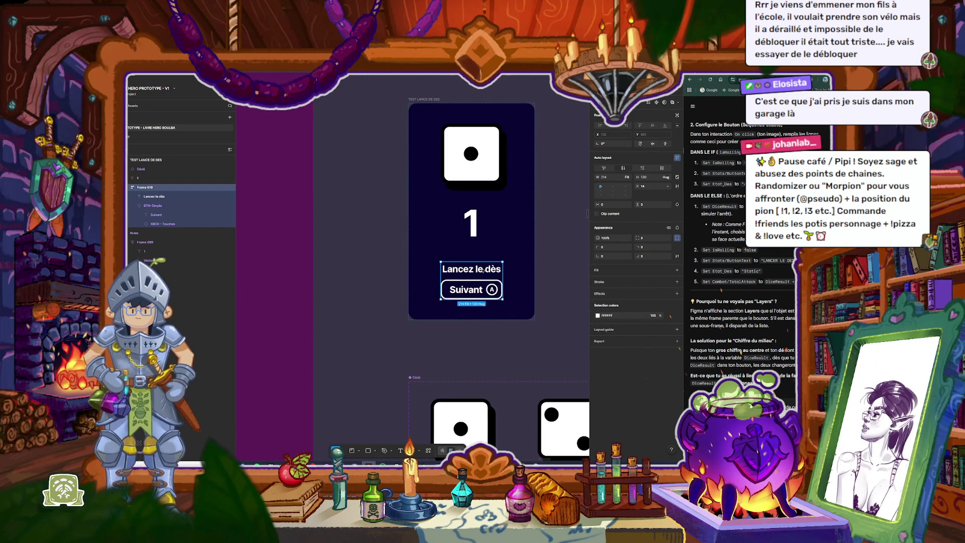
pyautogui.doubleClick(482, 270)
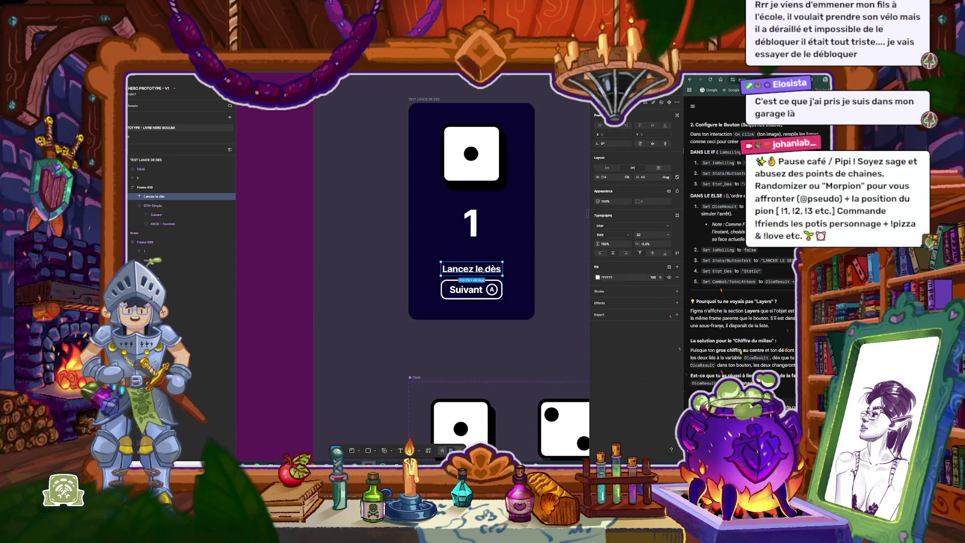
pyautogui.click(475, 237)
pyautogui.hotkey('ctrl', 'v')
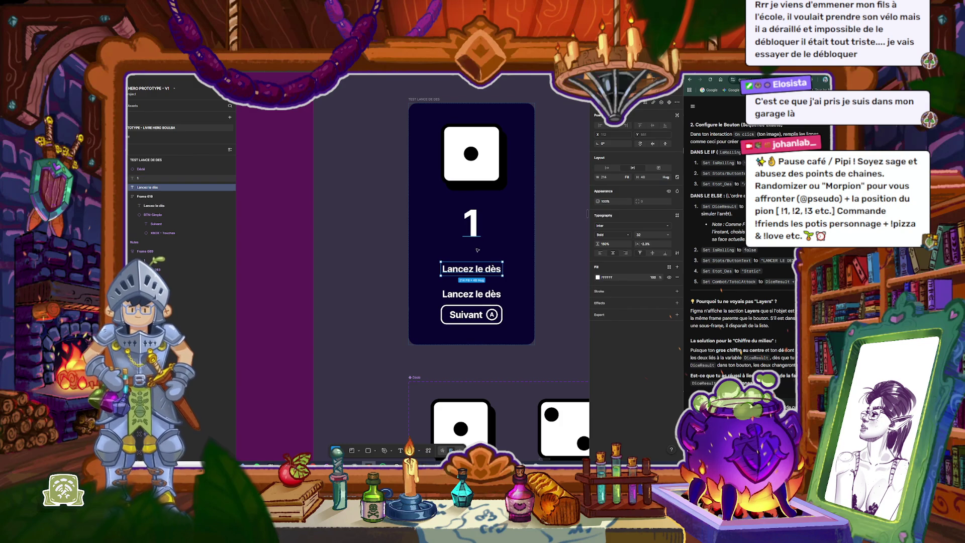
pyautogui.press('Return')
pyautogui.write('Bravo')
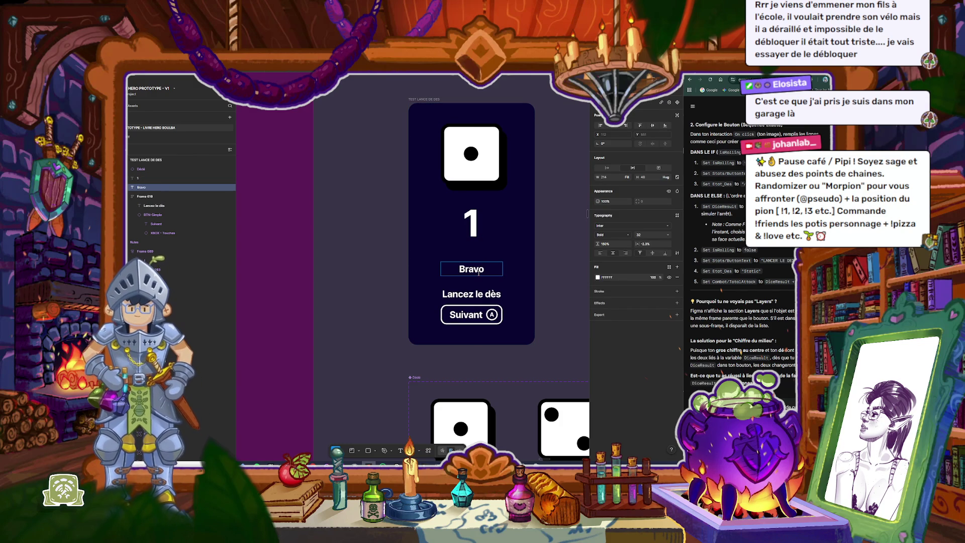
# Step: Replace the copied label's text with 'Vous attaquez à :' and exit text editing
pyautogui.hotkey('ctrl', 'a')
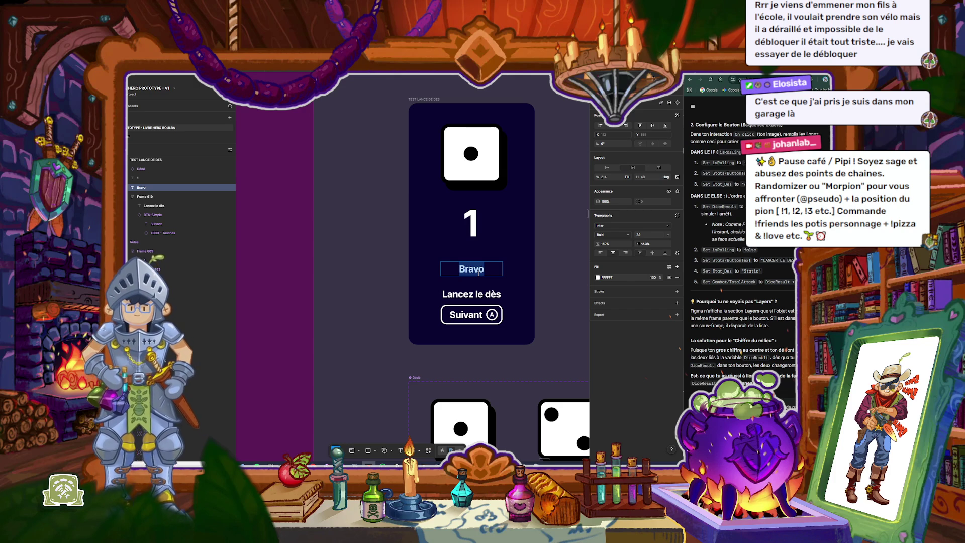
pyautogui.write('Vous atta')
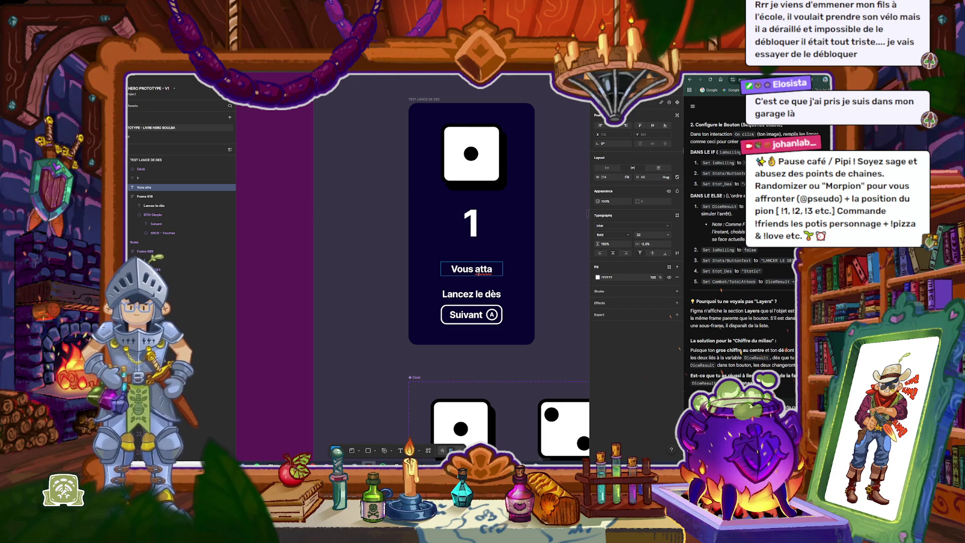
pyautogui.write('qu')
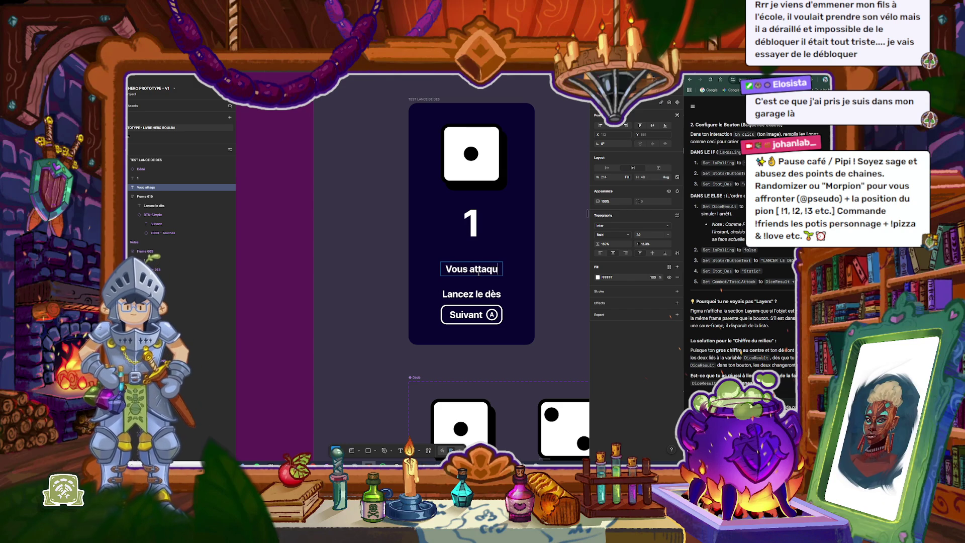
pyautogui.write('ez à ')
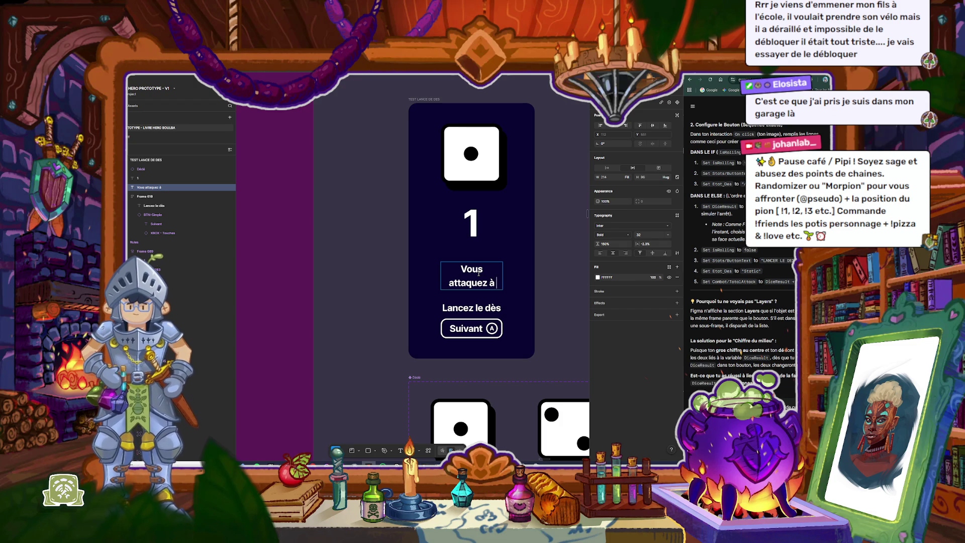
pyautogui.write(':')
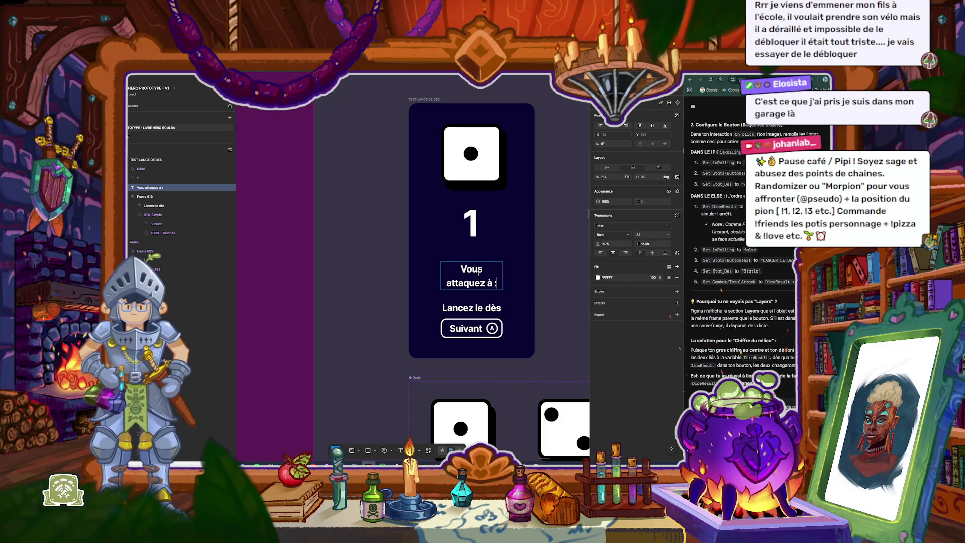
pyautogui.press('Escape')
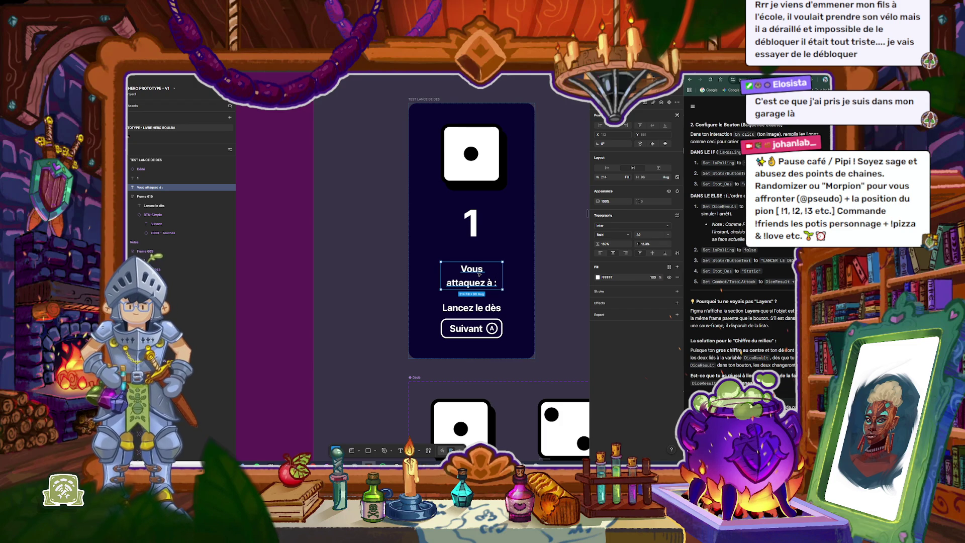
pyautogui.click(474, 223)
pyautogui.moveTo(477, 245); pyautogui.dragTo(491, 294)
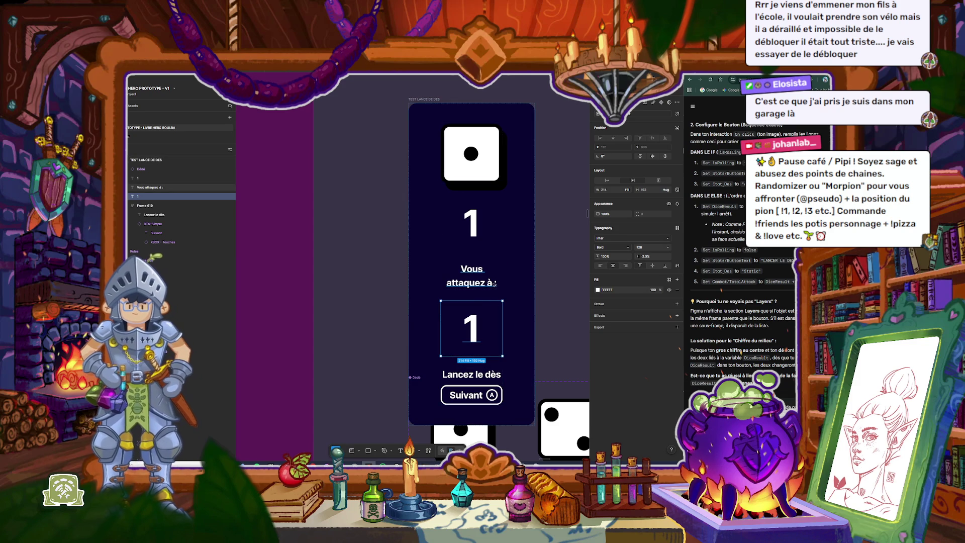
pyautogui.scroll(1, 453, 179)
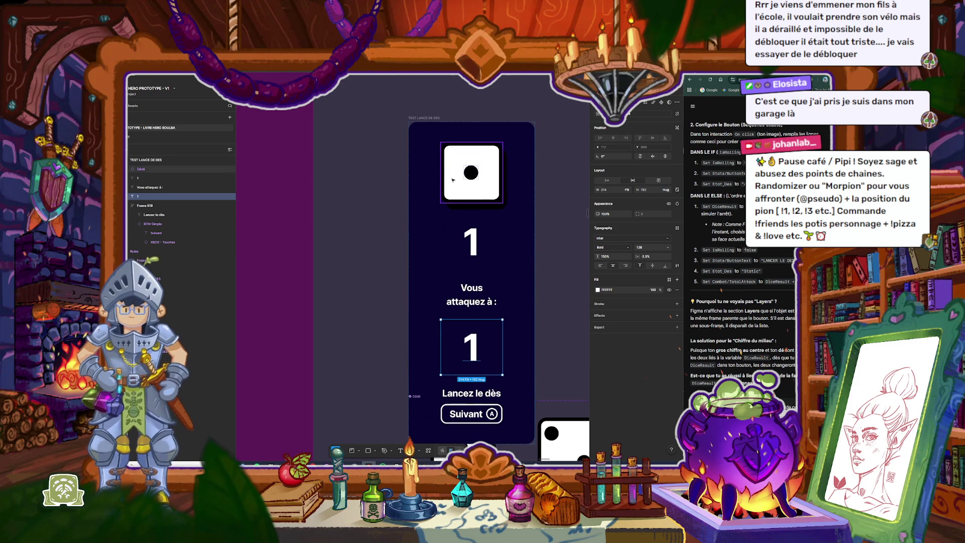
pyautogui.click(424, 117)
pyautogui.scroll(-3, 445, 168)
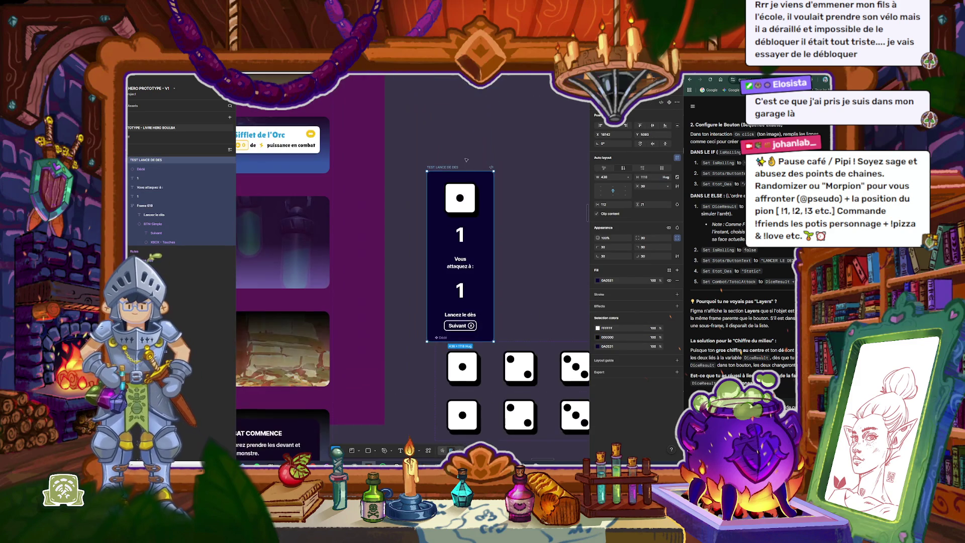
pyautogui.scroll(3, 458, 285)
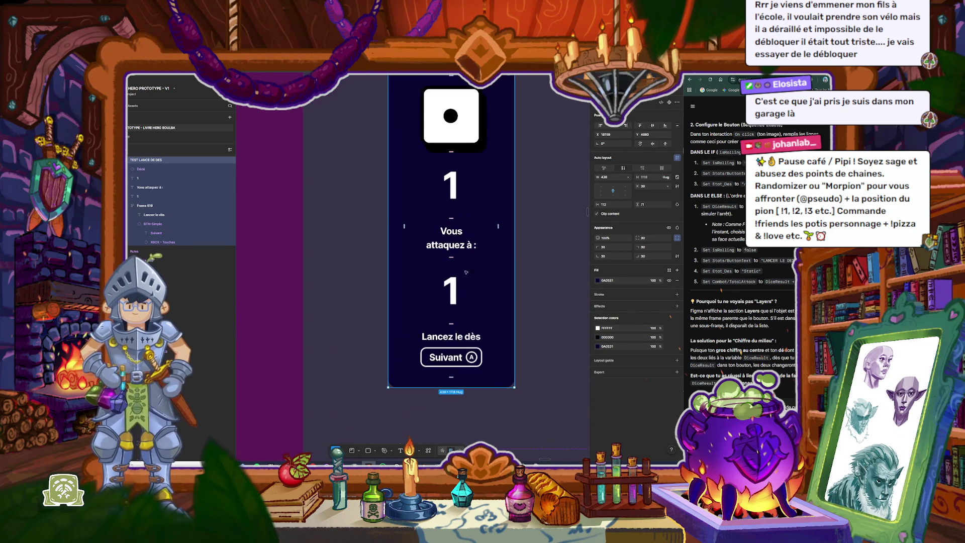
pyautogui.click(471, 245)
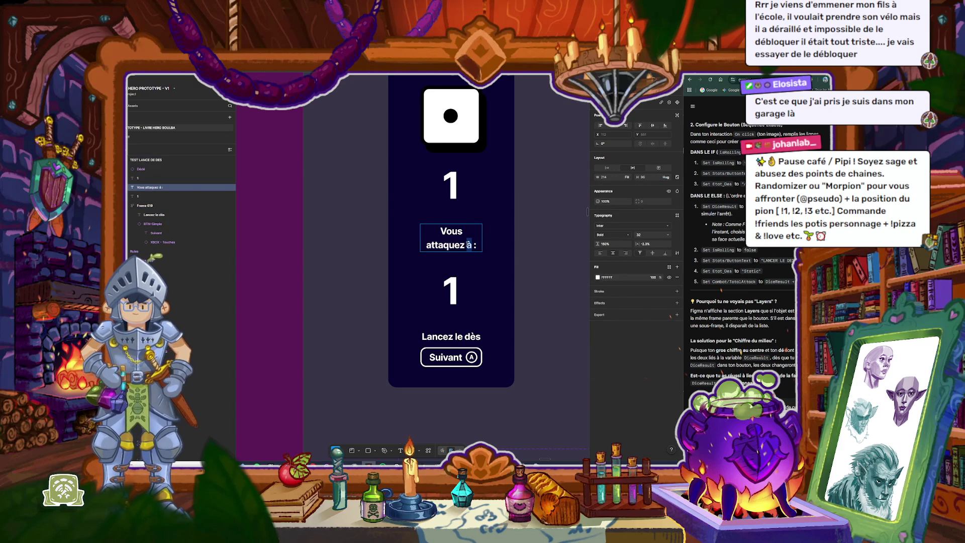
# Step: Reword the label as 'Votre attaque porte à ='
pyautogui.doubleClick(468, 245)
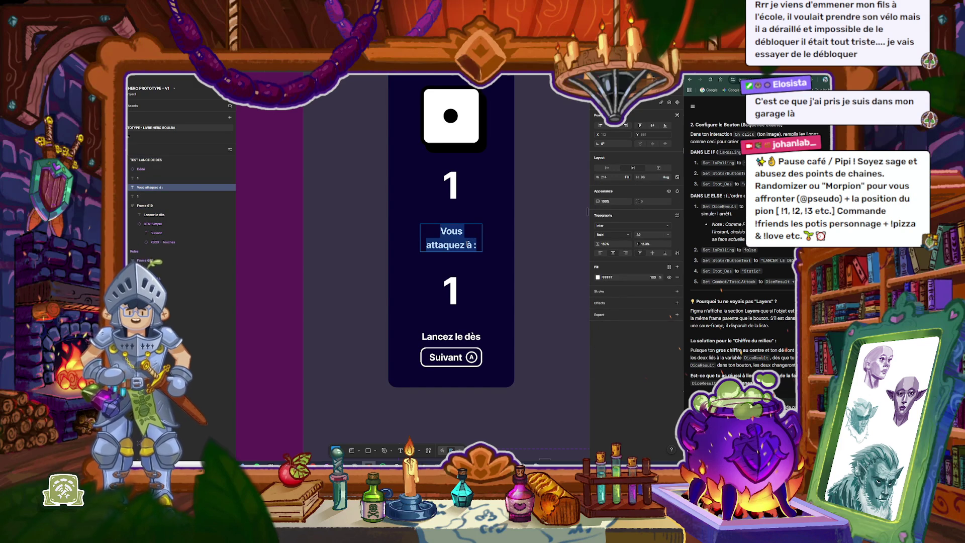
pyautogui.write('Votre')
pyautogui.press('BackSpace')
pyautogui.press('BackSpace')
pyautogui.press('BackSpace')
pyautogui.write('re attaq')
pyautogui.press('BackSpace')
pyautogui.write('que pour')
pyautogui.press('BackSpace')
pyautogui.press('BackSpace')
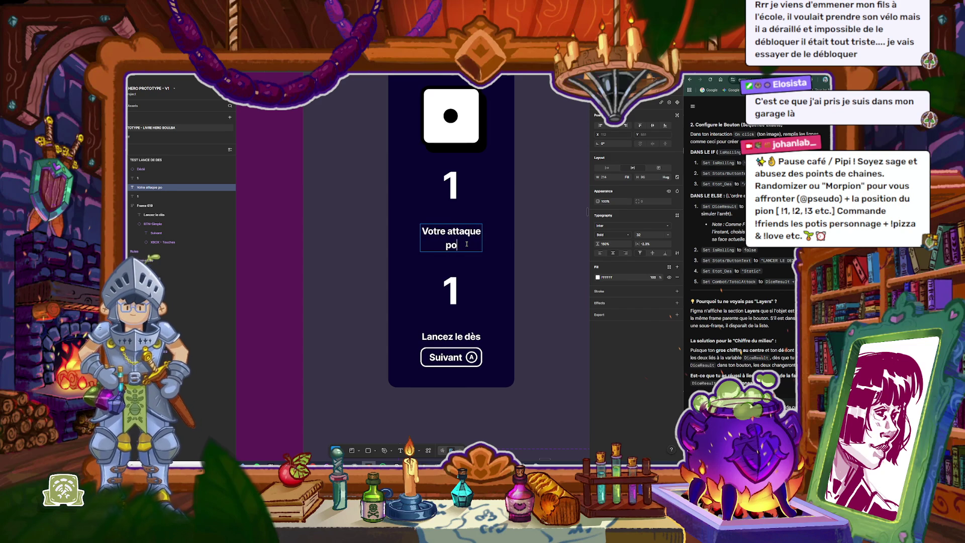
pyautogui.write('rte à')
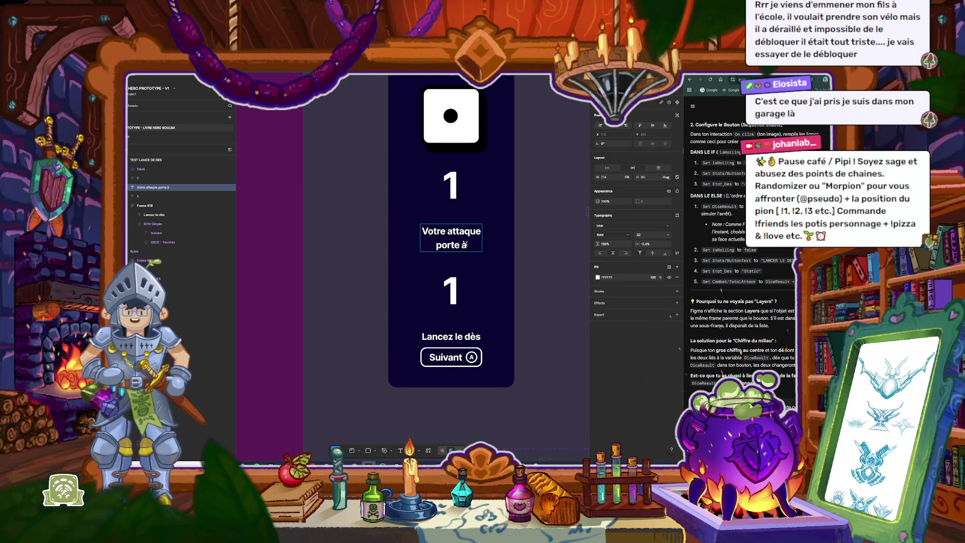
pyautogui.write(' =')
pyautogui.press('Escape')
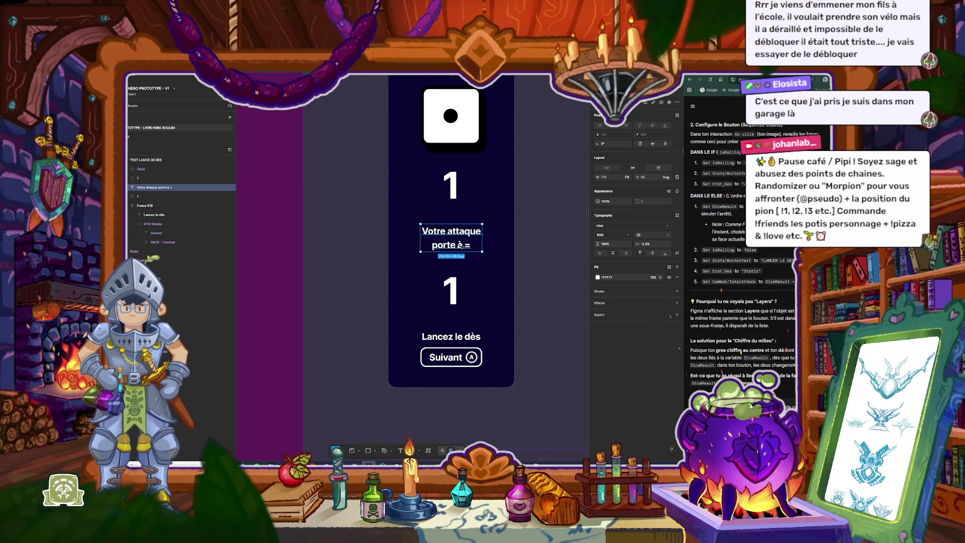
# Step: Duplicate the label, place the copy below the second 1, and select both
pyautogui.hotkey('ctrl', 'd')
pyautogui.moveTo(460, 276); pyautogui.dragTo(460, 351)
pyautogui.keyDown('shift'); pyautogui.click(457, 307); pyautogui.keyUp('shift')
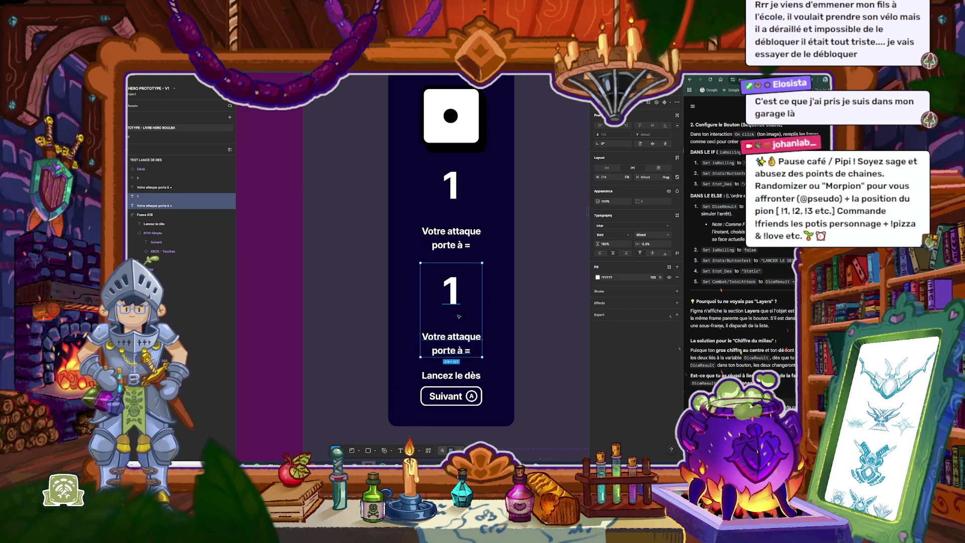
# Step: Group the second 1 and copy in tight auto layout, retyping the copy as '(Bonus d'objets + Resultat du dès)'
pyautogui.hotkey('shift', 'a')
pyautogui.moveTo(455, 322); pyautogui.dragTo(453, 311)
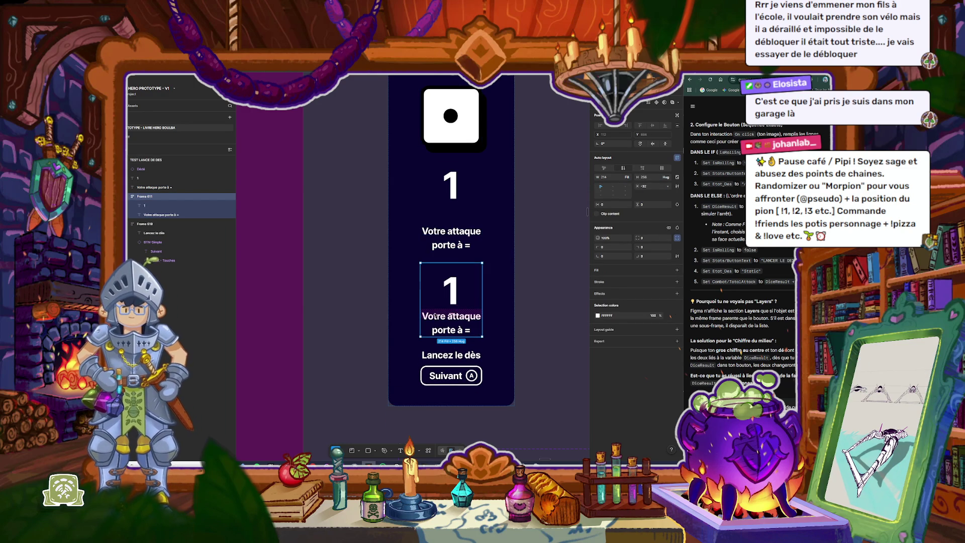
pyautogui.click(432, 322)
pyautogui.doubleClick(424, 317)
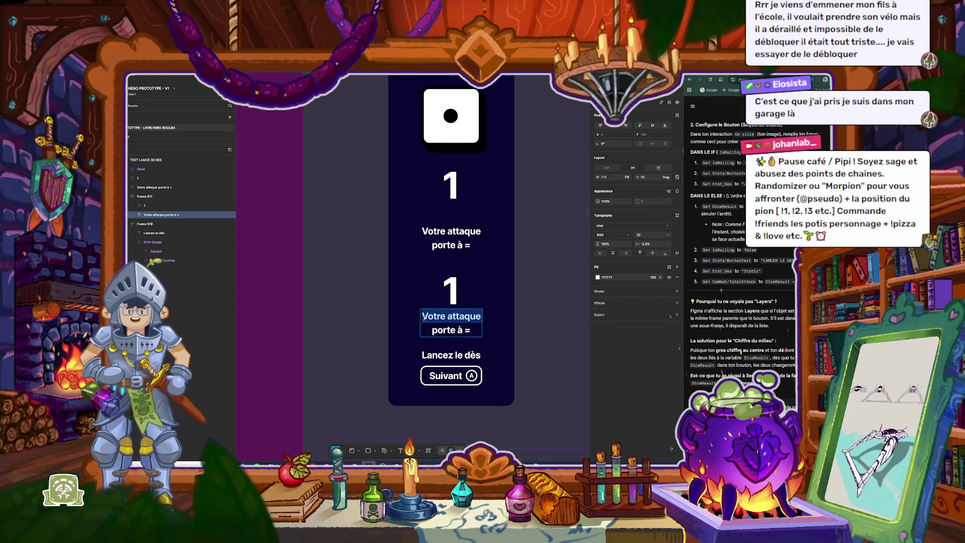
pyautogui.press('BackSpace')
pyautogui.write('{Boo')
pyautogui.press('BackSpace')
pyautogui.write('nus')
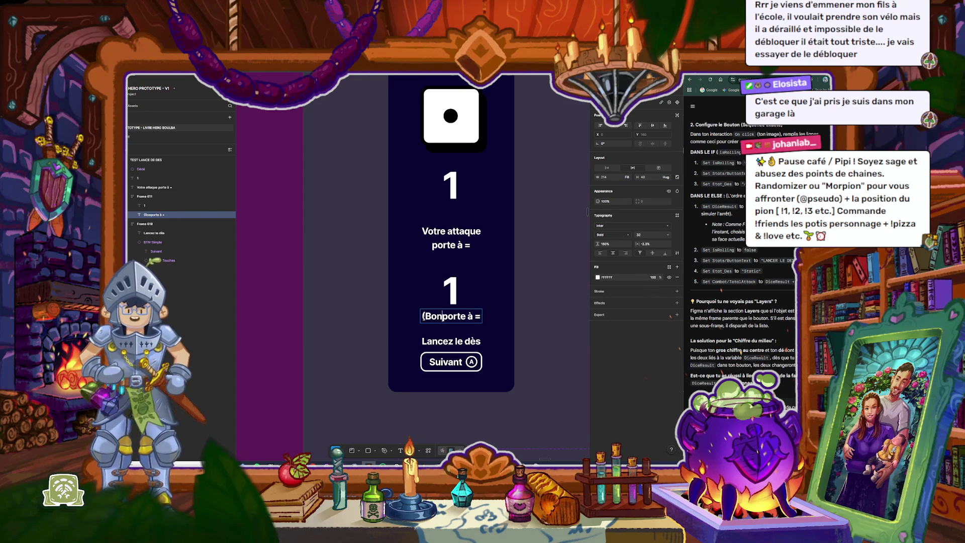
pyautogui.write(" d'objets")
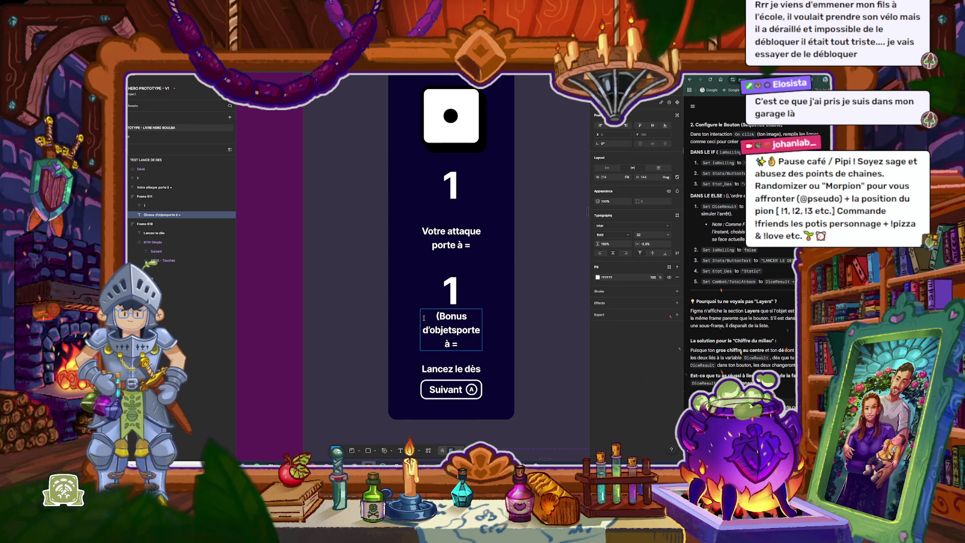
pyautogui.write(' + Resu')
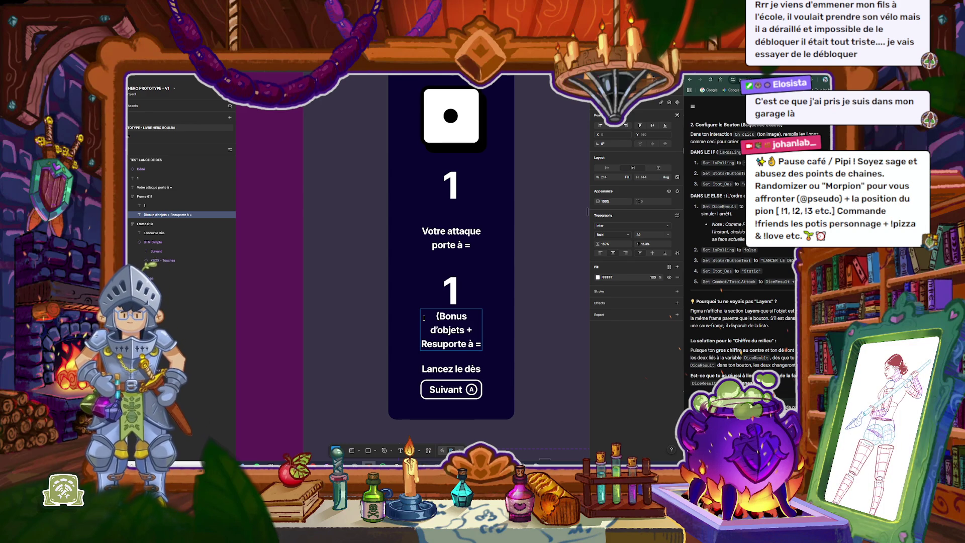
pyautogui.write('ltat du dès')
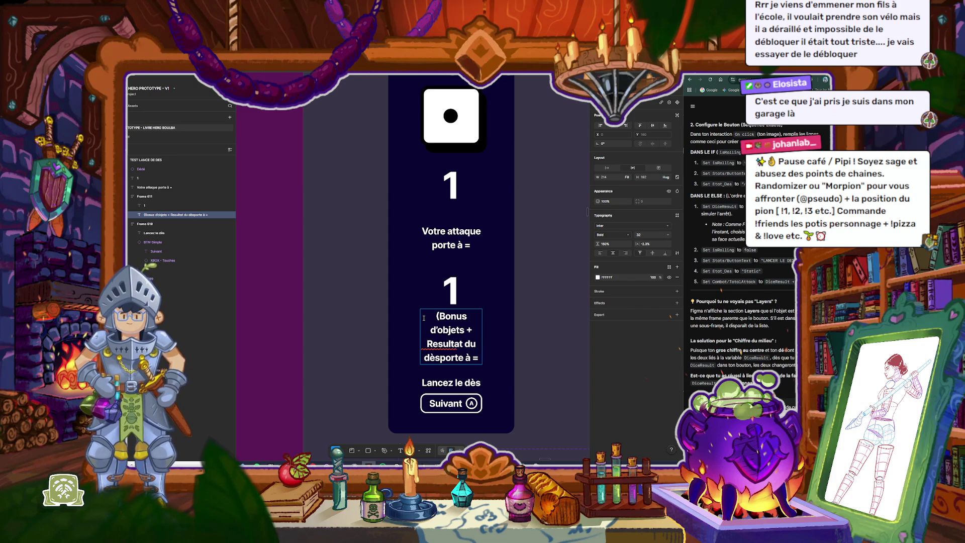
pyautogui.hotkey('shift', 'Right')
pyautogui.hotkey('shift', 'Right')
pyautogui.hotkey('shift', 'Right')
pyautogui.hotkey('shift', 'Right')
pyautogui.hotkey('shift', 'Right')
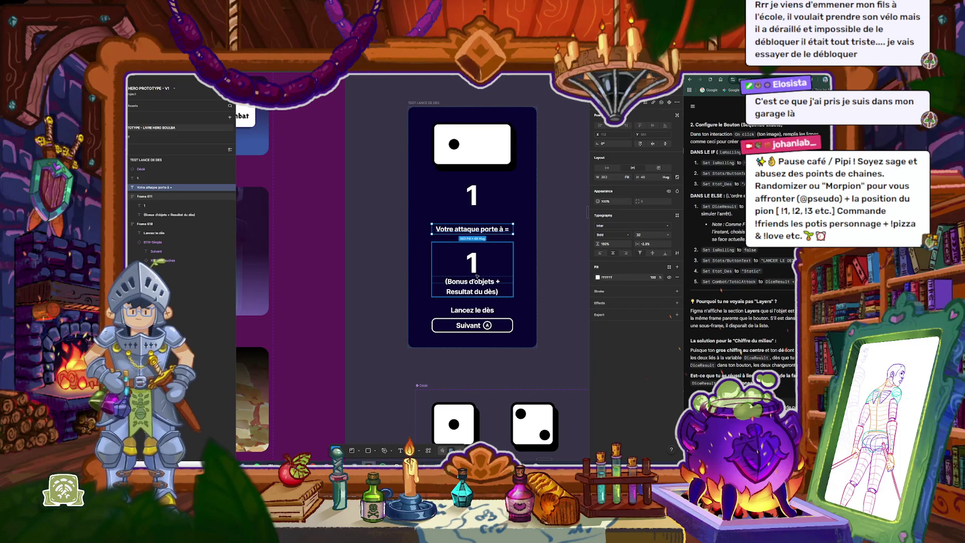
# Step: Stack the 'Votre attaque porte à =' label with the total group in auto layout, gap -17
pyautogui.keyDown('shift'); pyautogui.click(481, 260); pyautogui.keyUp('shift')
pyautogui.hotkey('shift', 'a')
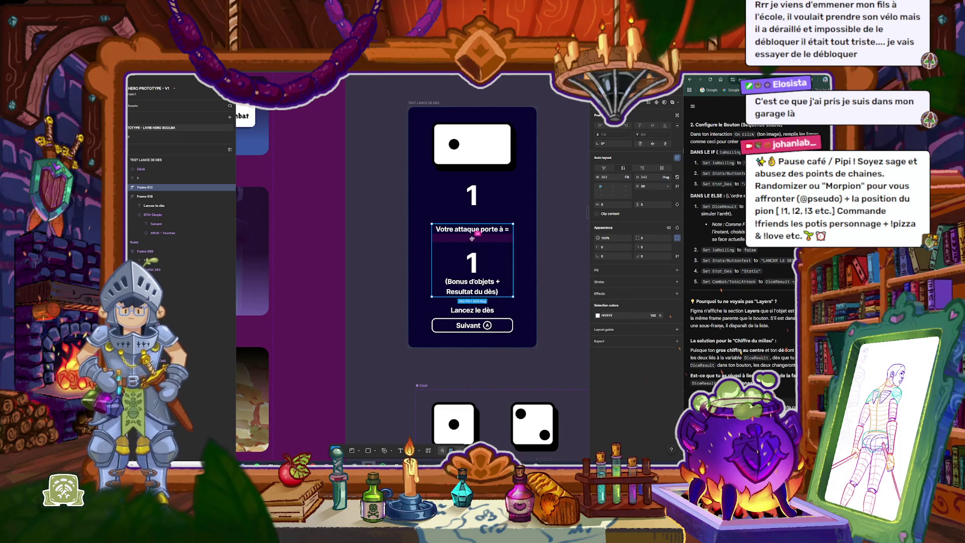
pyautogui.moveTo(476, 238); pyautogui.dragTo(471, 231)
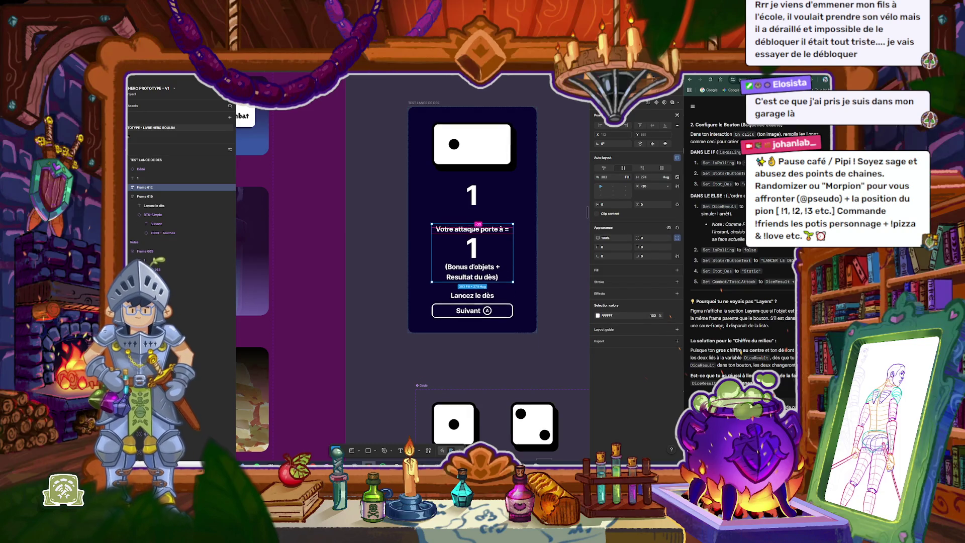
pyautogui.click(552, 246)
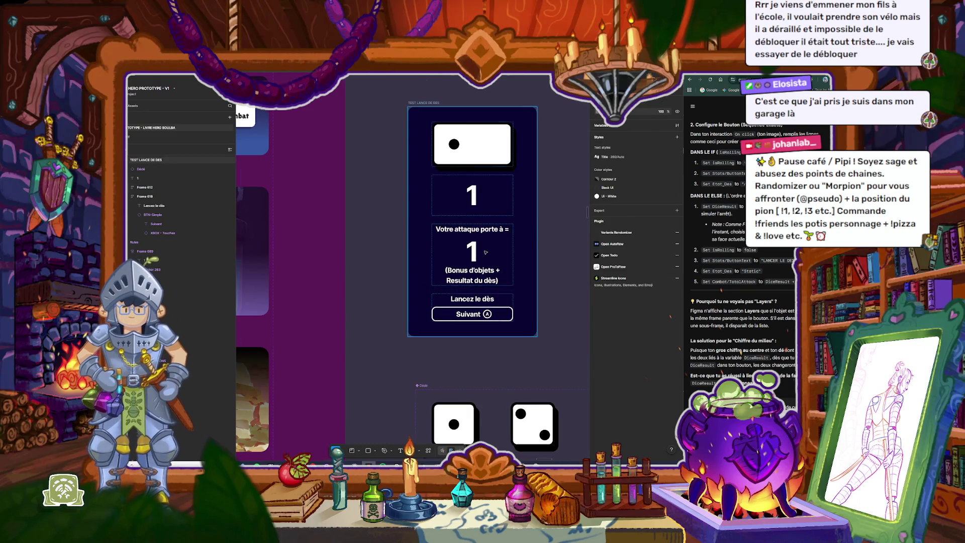
pyautogui.scroll(3, 471, 251)
pyautogui.click(478, 286)
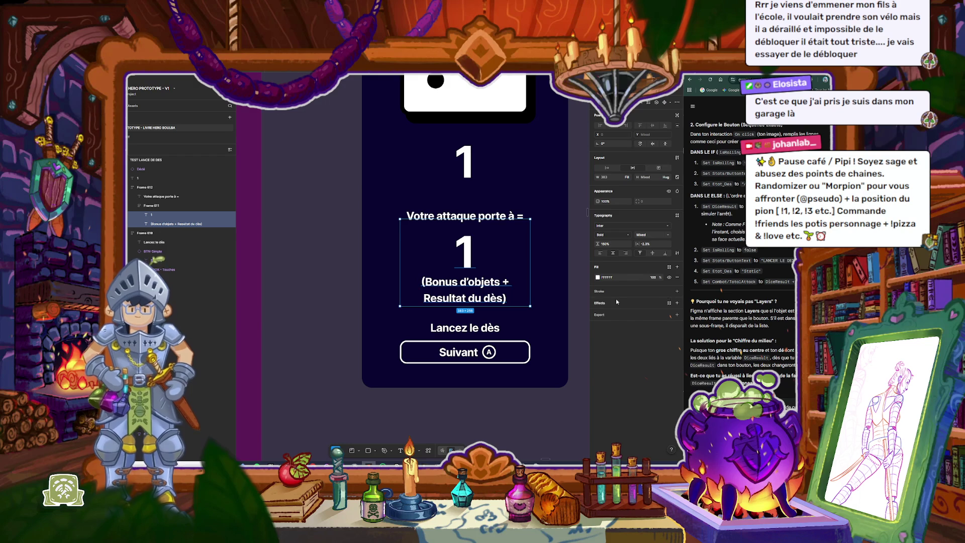
# Step: Change the total and its bonus caption fill to pink DB2A6B
pyautogui.click(597, 278)
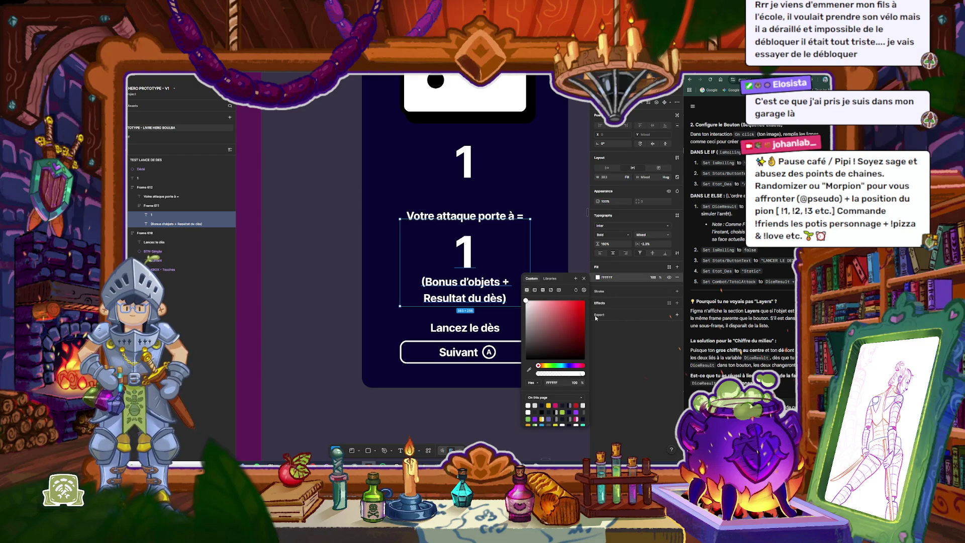
pyautogui.click(550, 406)
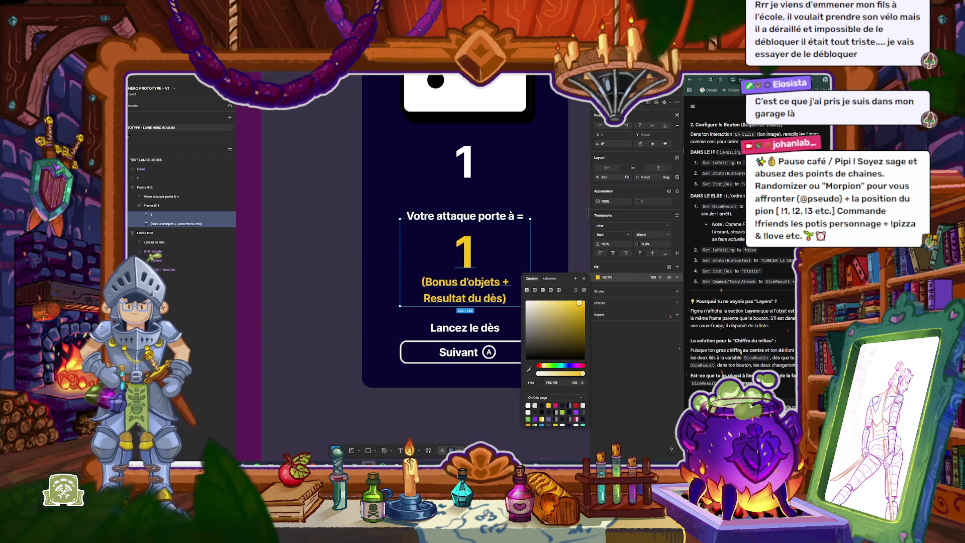
pyautogui.click(556, 406)
pyautogui.click(347, 278)
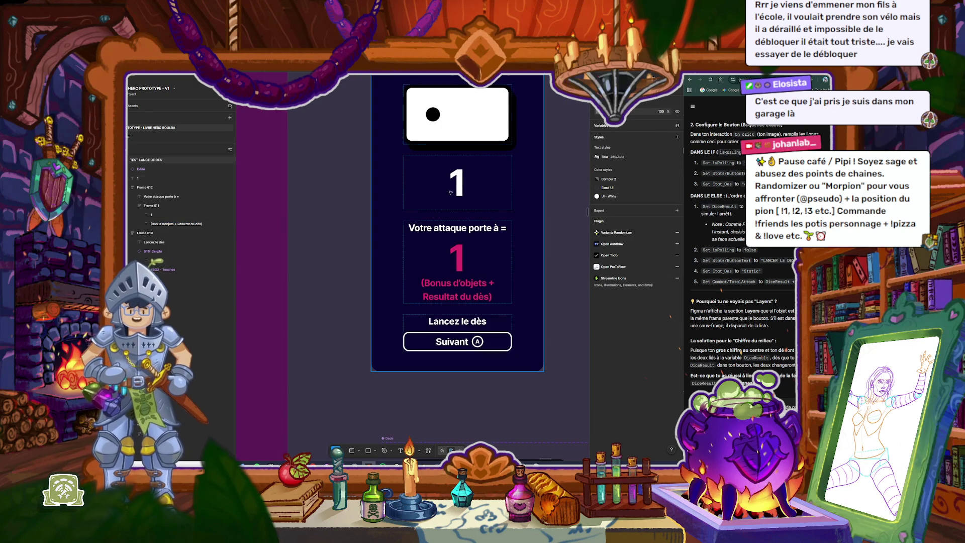
# Step: Make the die result number 1 at the top yellow, fill F5C118
pyautogui.click(469, 192)
pyautogui.scroll(3, 469, 193)
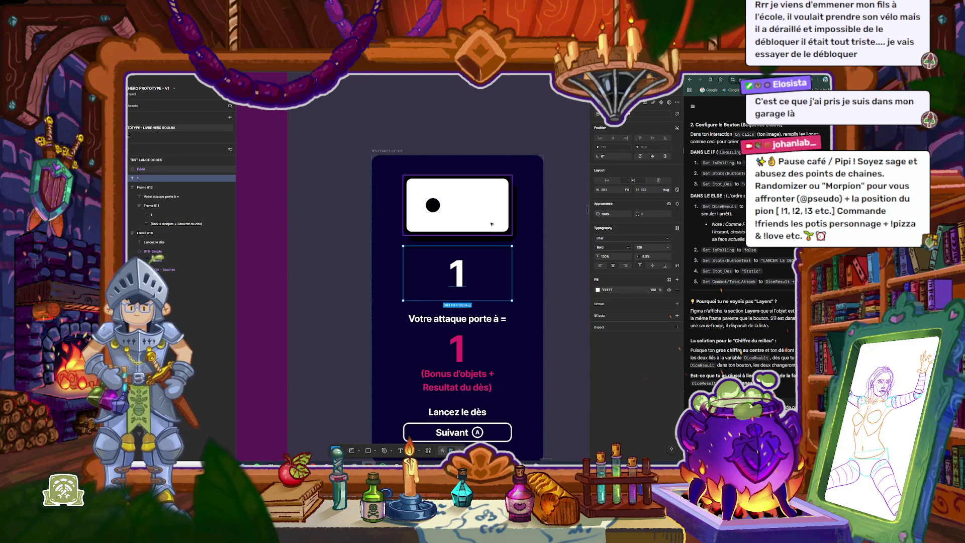
pyautogui.click(598, 290)
pyautogui.click(549, 417)
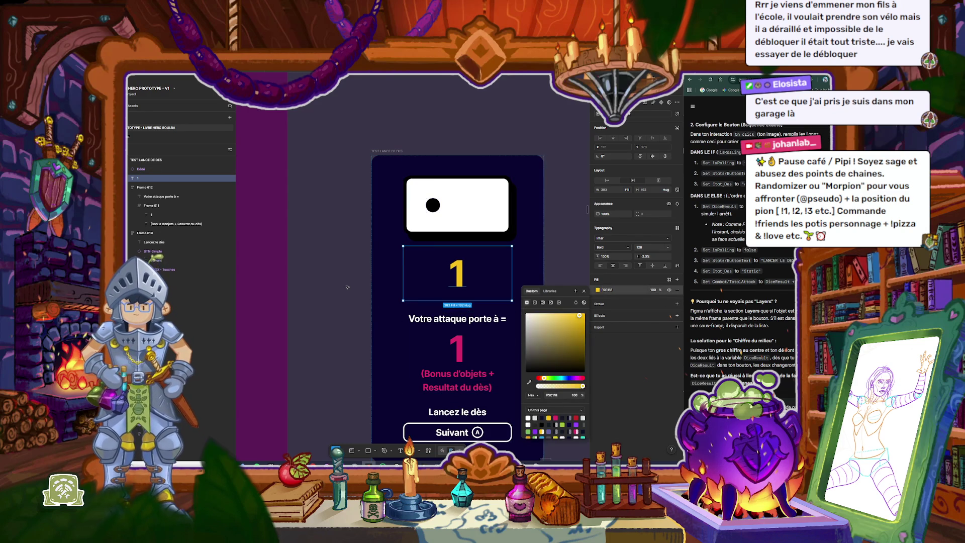
pyautogui.click(463, 335)
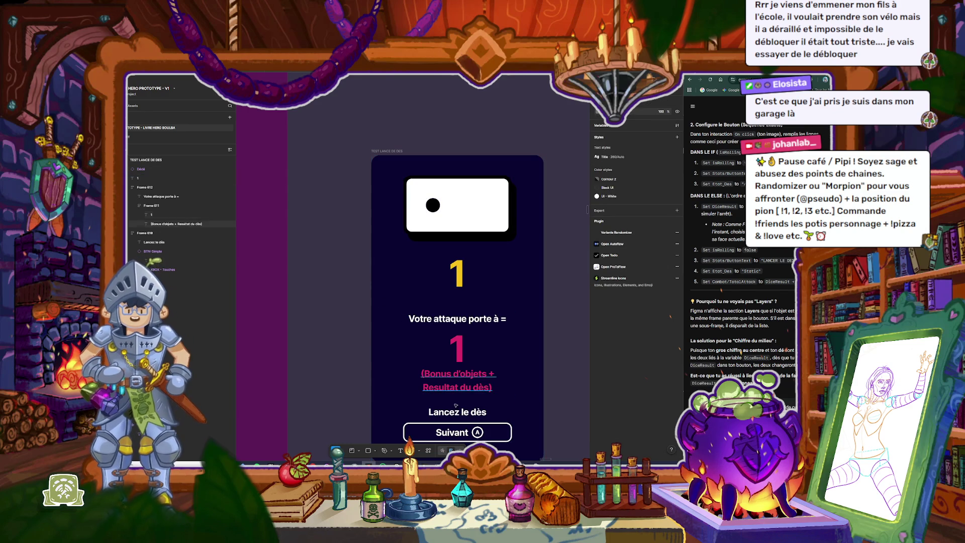
pyautogui.click(470, 320)
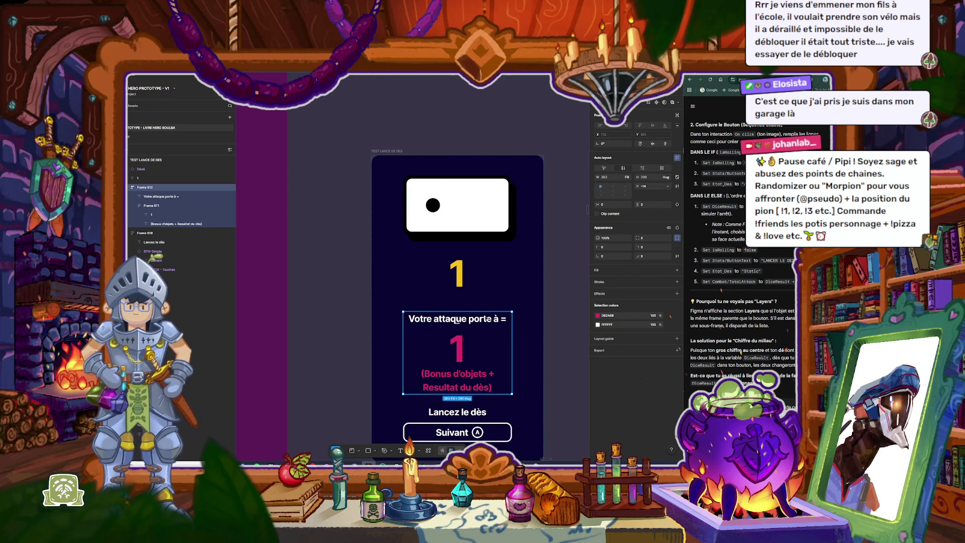
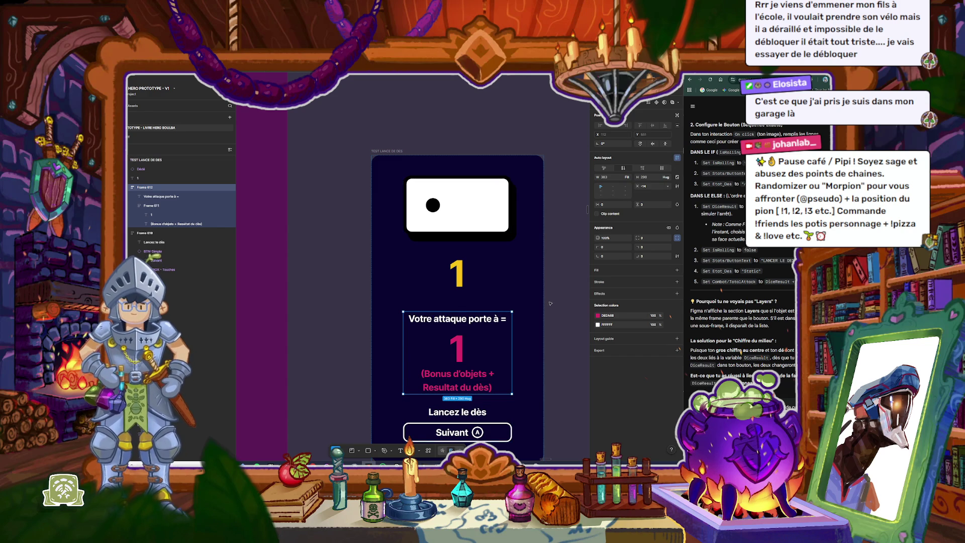
# Step: Add a fill to the attack result box and darken it to deep burgundy 3C0519
pyautogui.click(597, 271)
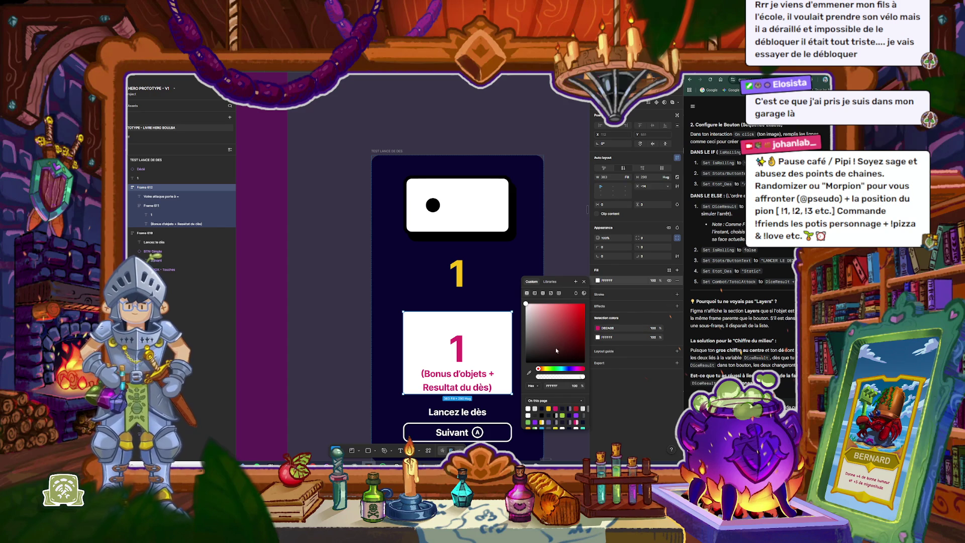
pyautogui.click(556, 408)
pyautogui.moveTo(577, 341); pyautogui.dragTo(580, 348)
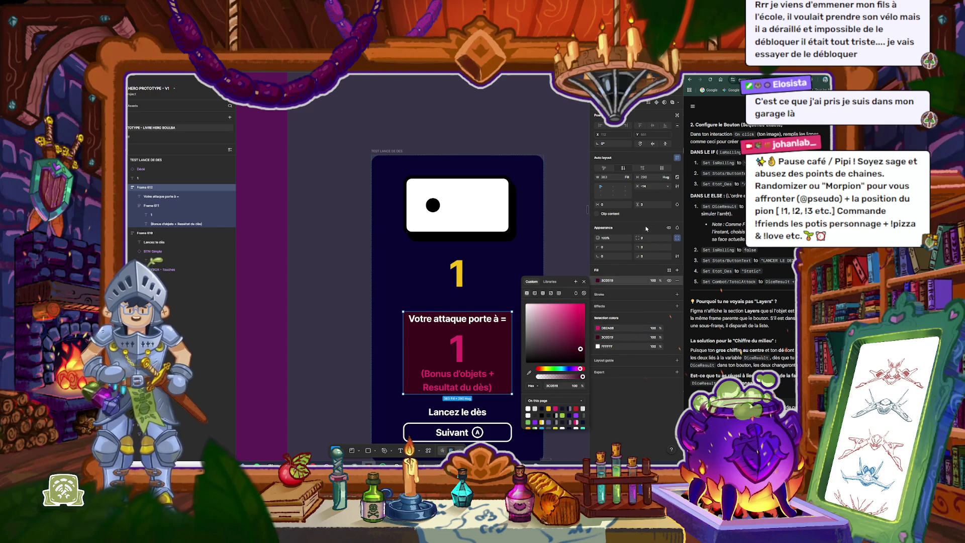
# Step: Give the attack result box 20 padding around its text
pyautogui.click(650, 206)
pyautogui.write('20')
pyautogui.press('Return')
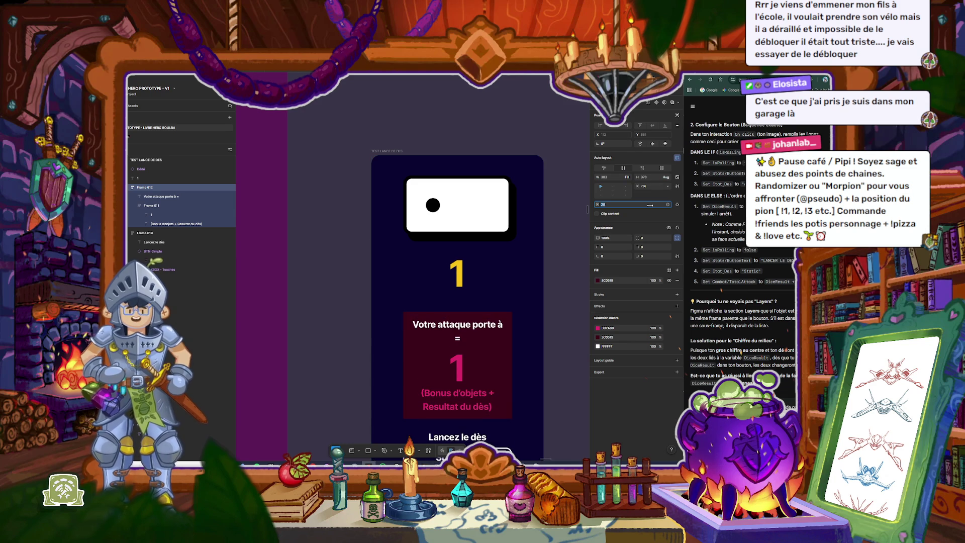
# Step: Round the attack result box's corners to a 40 radius
pyautogui.click(459, 270)
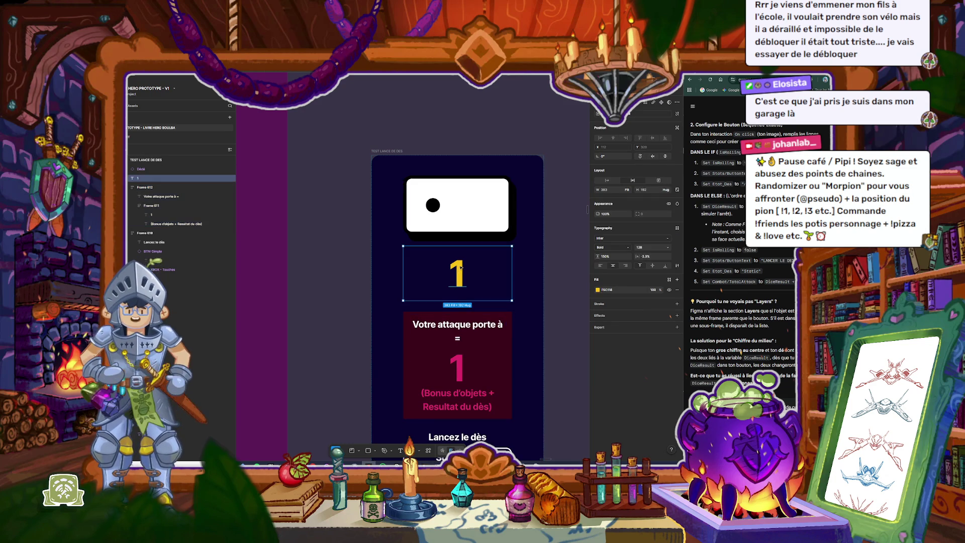
pyautogui.scroll(-2, 459, 271)
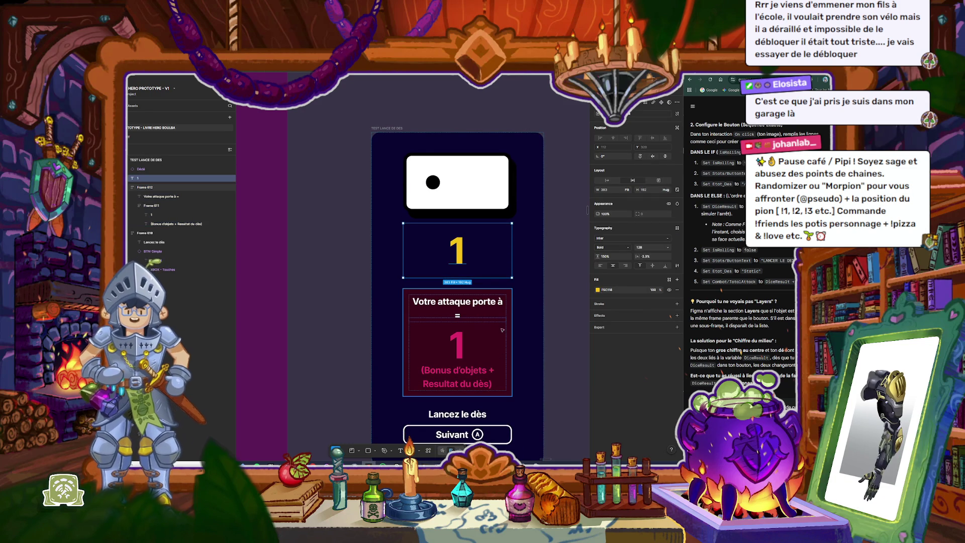
pyautogui.click(509, 297)
pyautogui.click(647, 239)
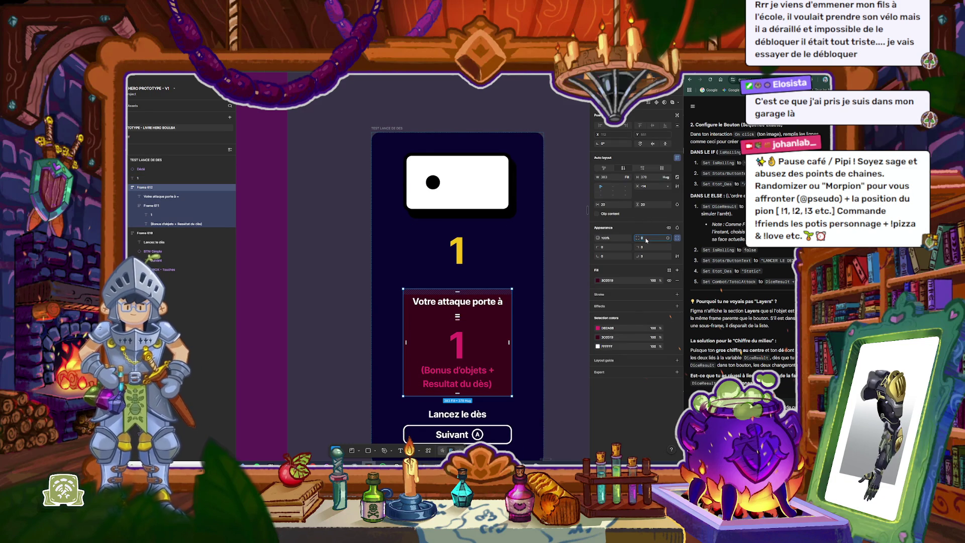
pyautogui.write('10')
pyautogui.press('Return')
pyautogui.write('40')
pyautogui.press('Return')
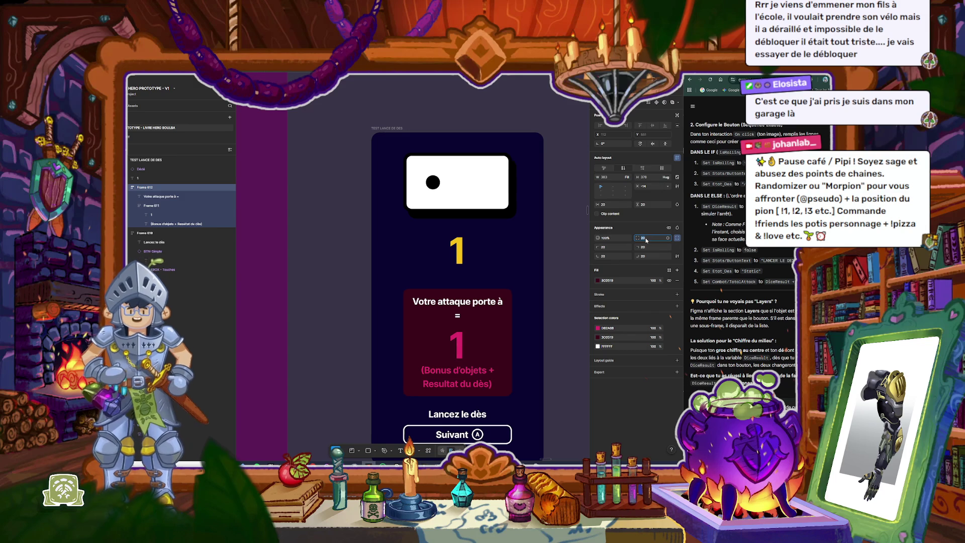
# Step: Set the box fill to 80% opacity and darken it further to 090003
pyautogui.click(652, 280)
pyautogui.write('80')
pyautogui.press('Return')
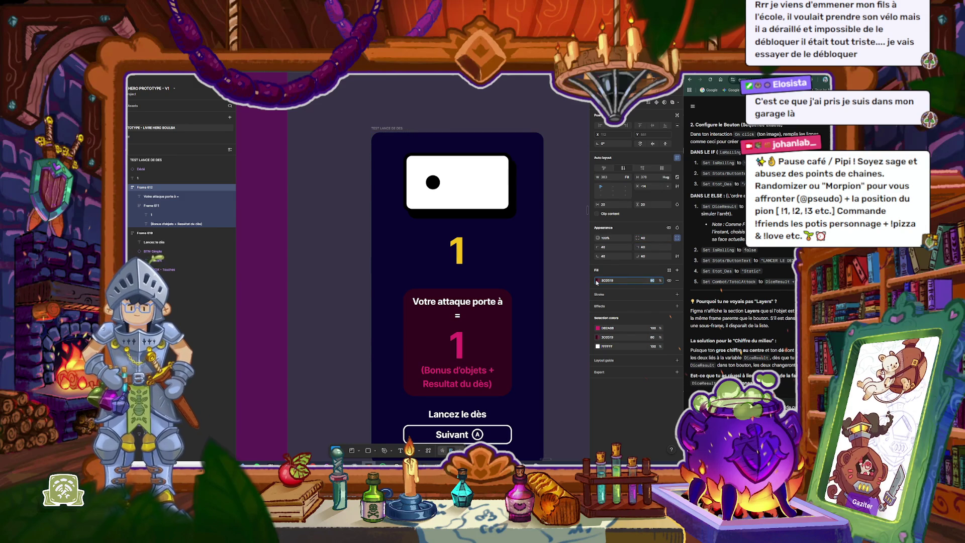
pyautogui.click(597, 280)
pyautogui.moveTo(583, 358); pyautogui.dragTo(573, 344)
pyautogui.click(311, 273)
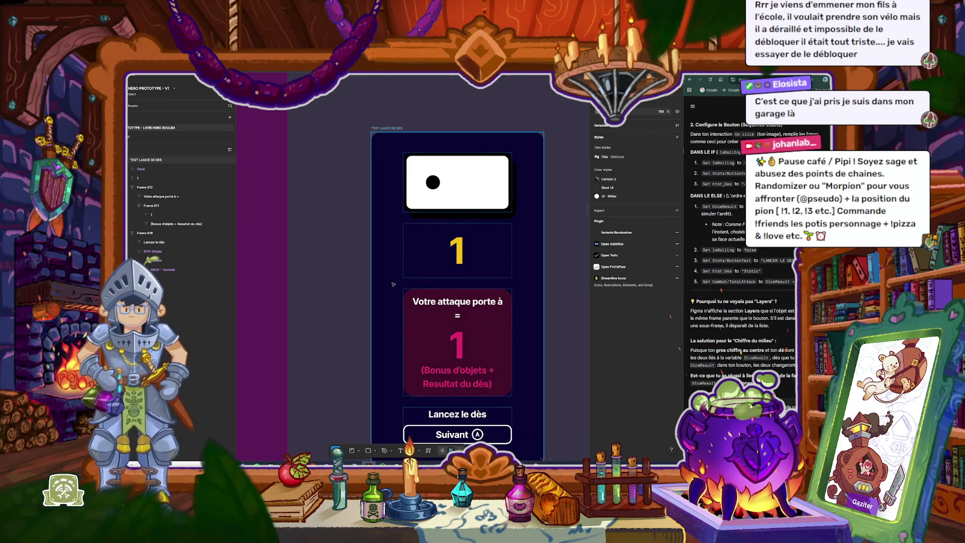
# Step: Drag the game screen frame's edge to make it wider
pyautogui.scroll(-2, 422, 302)
pyautogui.scroll(3, 454, 298)
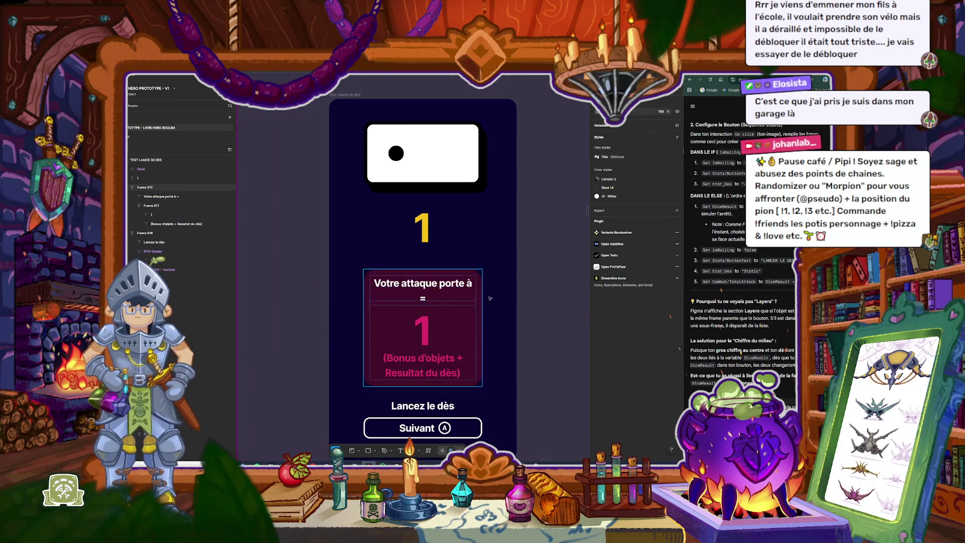
pyautogui.click(508, 292)
pyautogui.moveTo(516, 292); pyautogui.dragTo(537, 292)
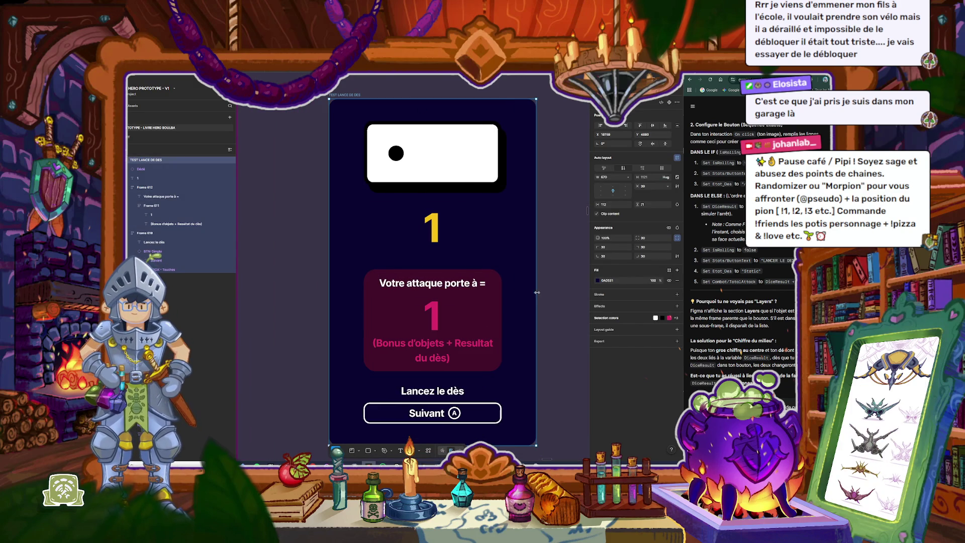
# Step: Select all Dede dice variants and set their width to Fixed
pyautogui.click(468, 153)
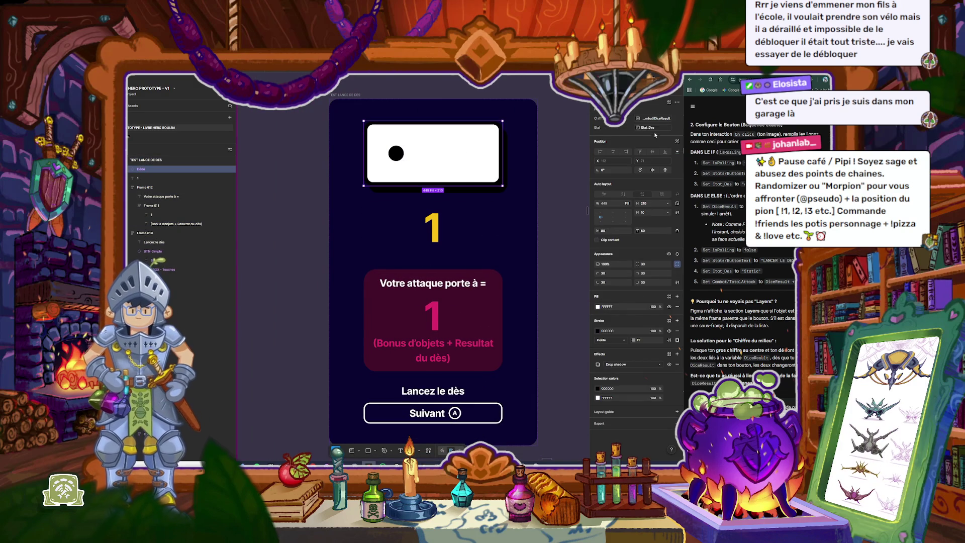
pyautogui.scroll(-5, 491, 166)
pyautogui.scroll(-3, 351, 216)
pyautogui.press('Return')
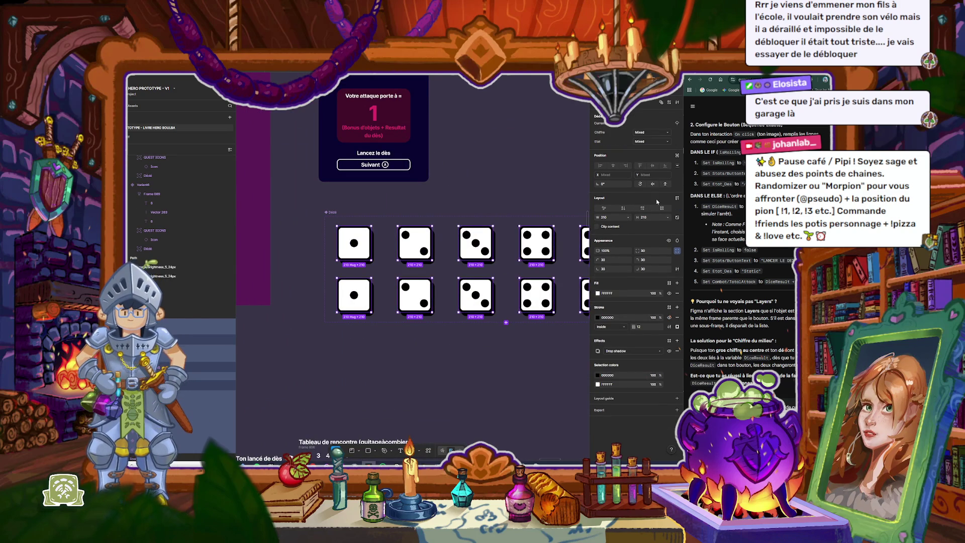
pyautogui.click(677, 219)
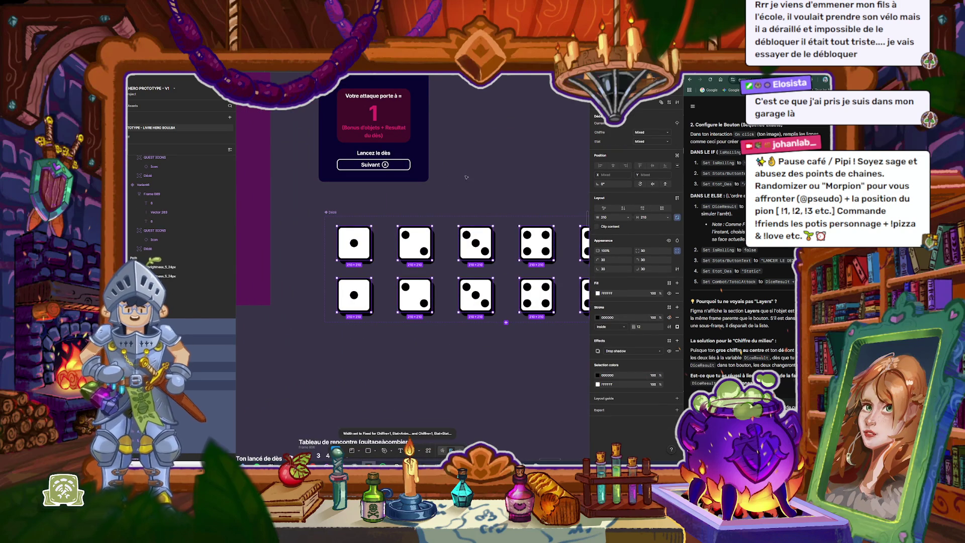
# Step: Reset the screen's die instance back to its default square 210×210 size
pyautogui.scroll(5, 385, 154)
pyautogui.click(385, 154)
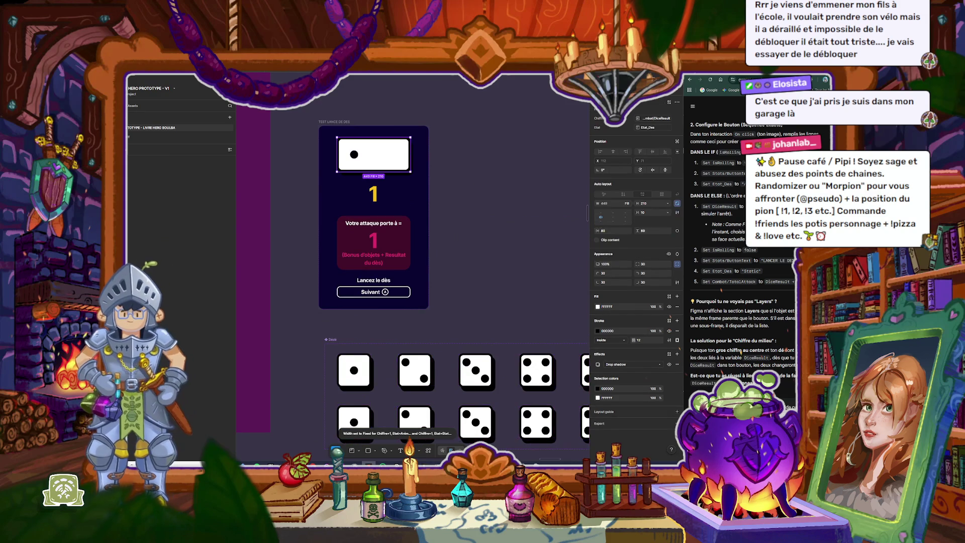
pyautogui.click(677, 102)
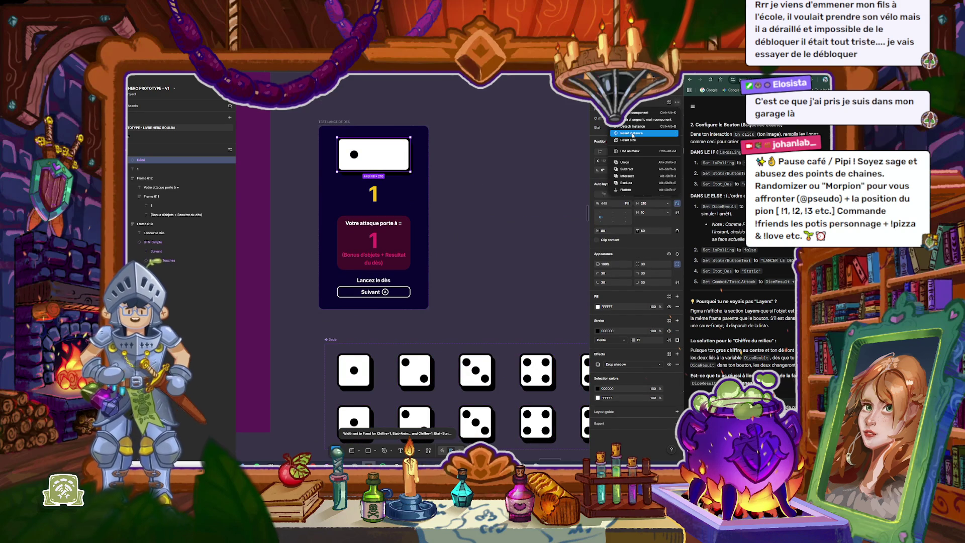
pyautogui.click(612, 179)
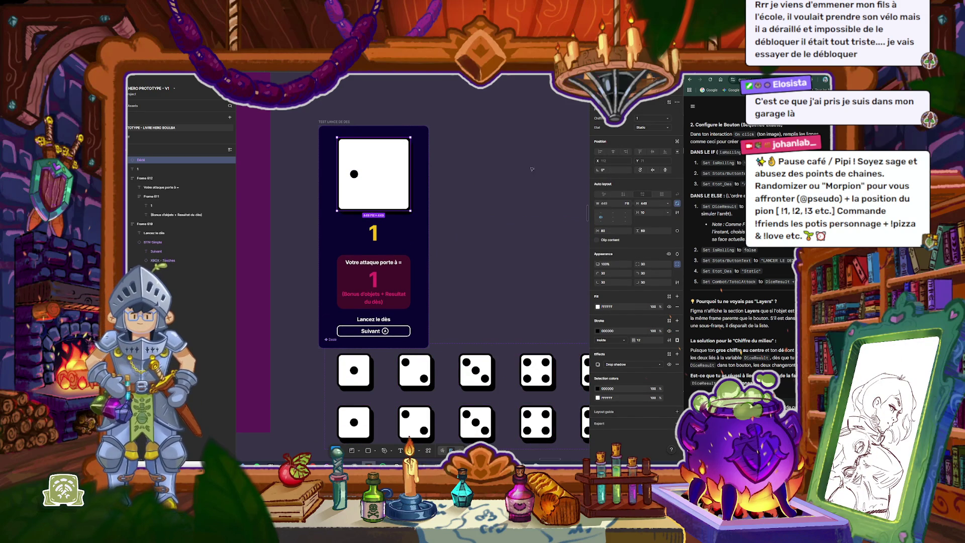
pyautogui.click(677, 102)
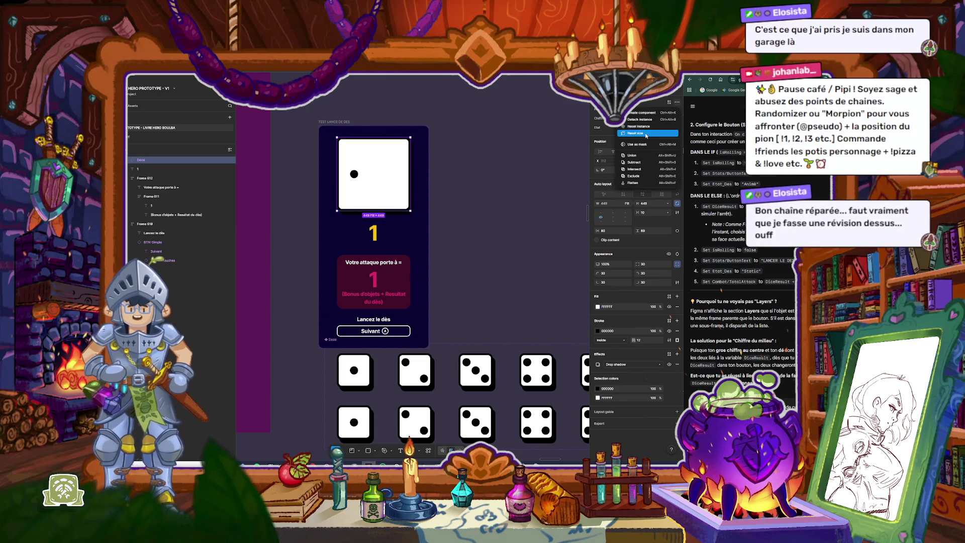
pyautogui.click(648, 127)
pyautogui.click(511, 184)
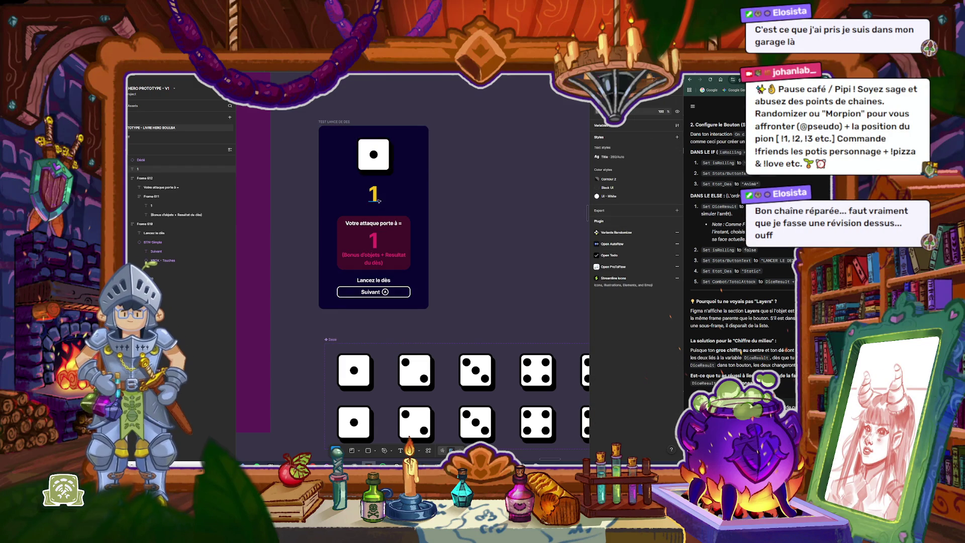
pyautogui.scroll(3, 365, 200)
pyautogui.click(391, 327)
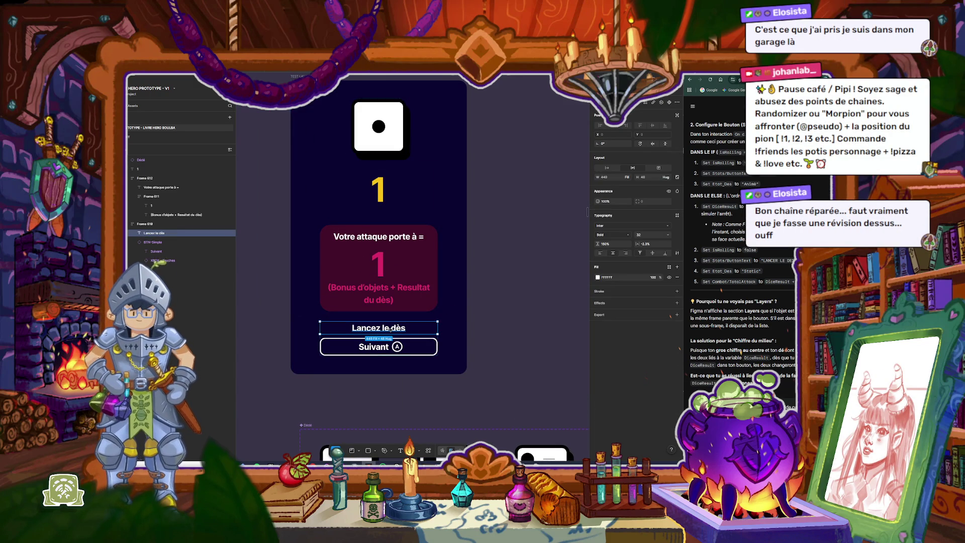
# Step: Duplicate the Lancez le dès text under the big 1 and group both in an auto-layout frame
pyautogui.keyDown('alt'); pyautogui.moveTo(378, 327); pyautogui.dragTo(384, 217); pyautogui.keyUp('alt')
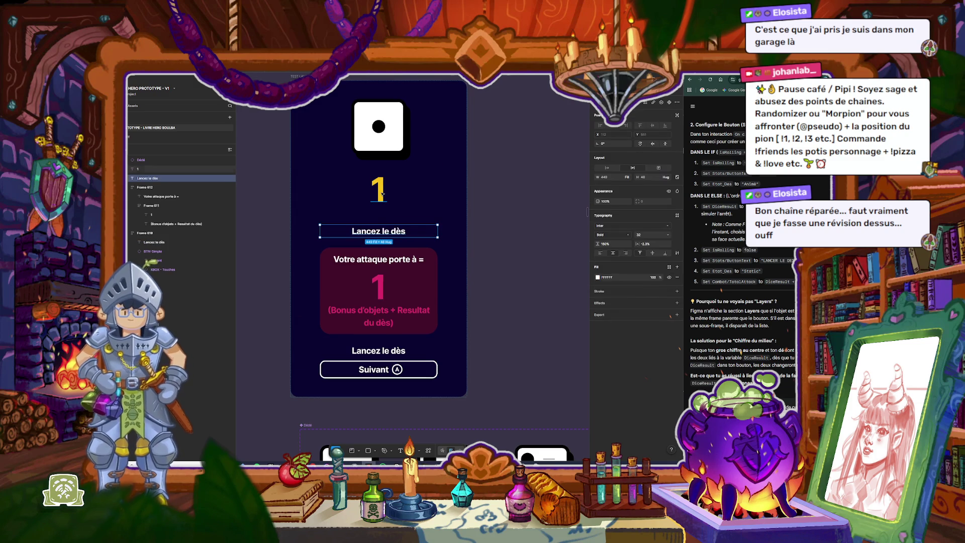
pyautogui.keyDown('shift'); pyautogui.click(382, 195); pyautogui.keyUp('shift')
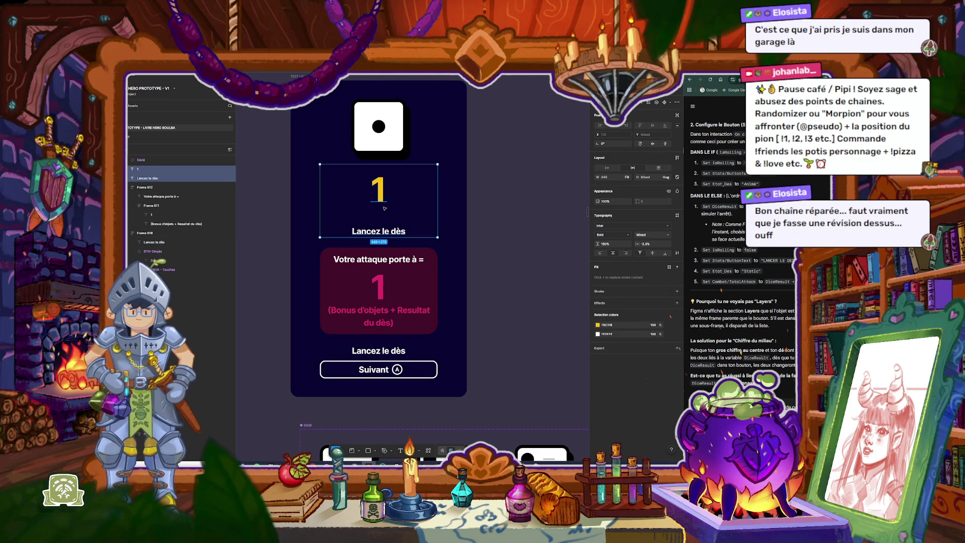
pyautogui.hotkey('shift', 'a')
# Step: Change the copied text to 'Résultat du lancé de dès'
pyautogui.click(385, 231)
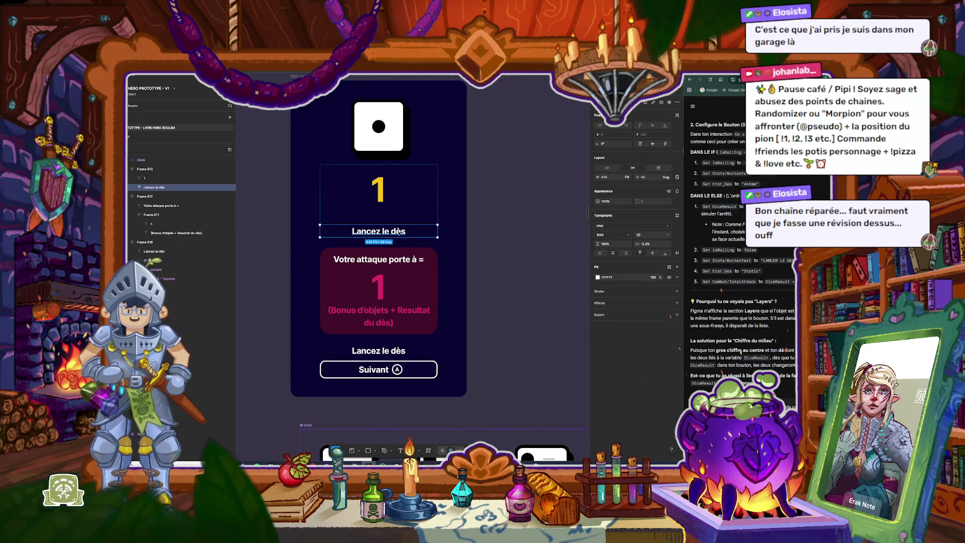
pyautogui.doubleClick(398, 231)
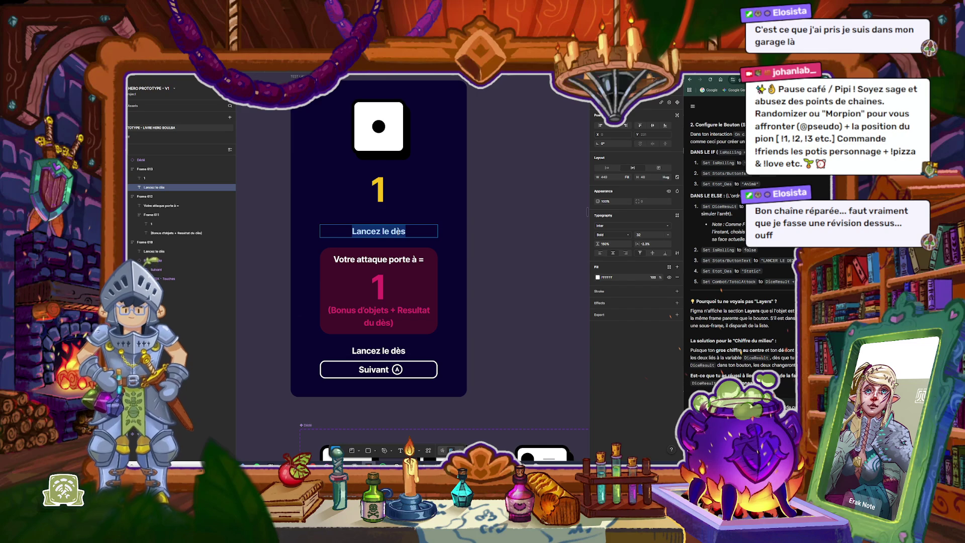
pyautogui.press('BackSpace')
pyautogui.write('Résultat du lancé de d')
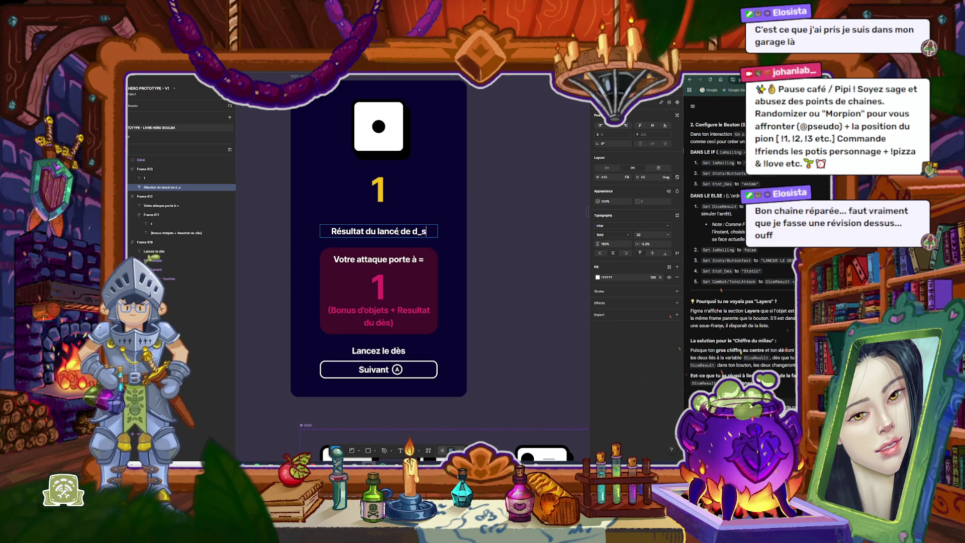
pyautogui.write('-s')
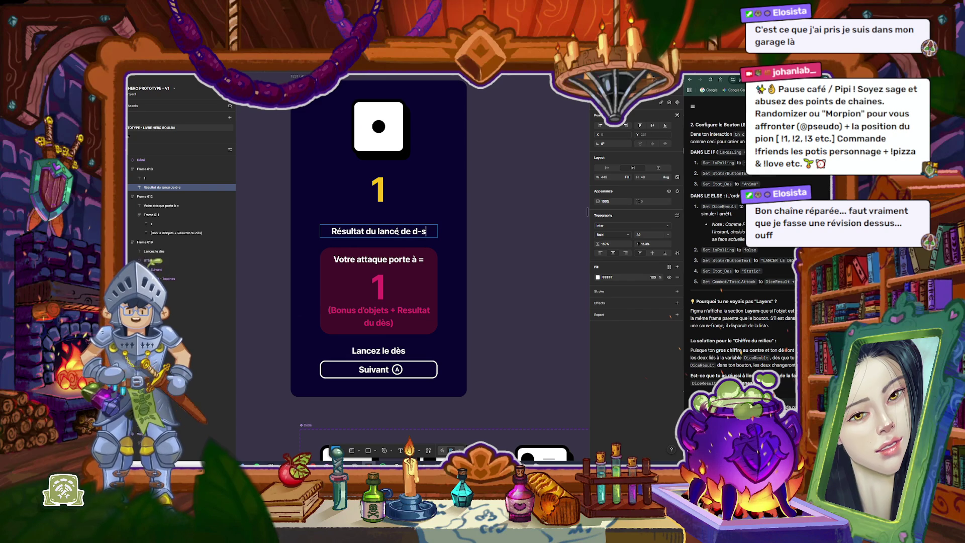
pyautogui.click(421, 231)
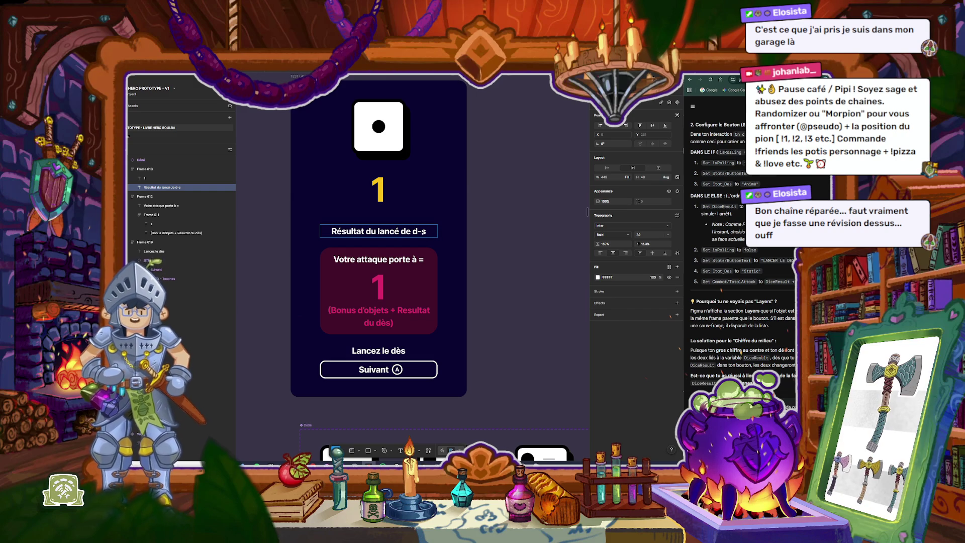
pyautogui.press('BackSpace')
pyautogui.write('è')
pyautogui.press('Escape')
# Step: Tighten the gap between the big 1 and its caption
pyautogui.click(385, 215)
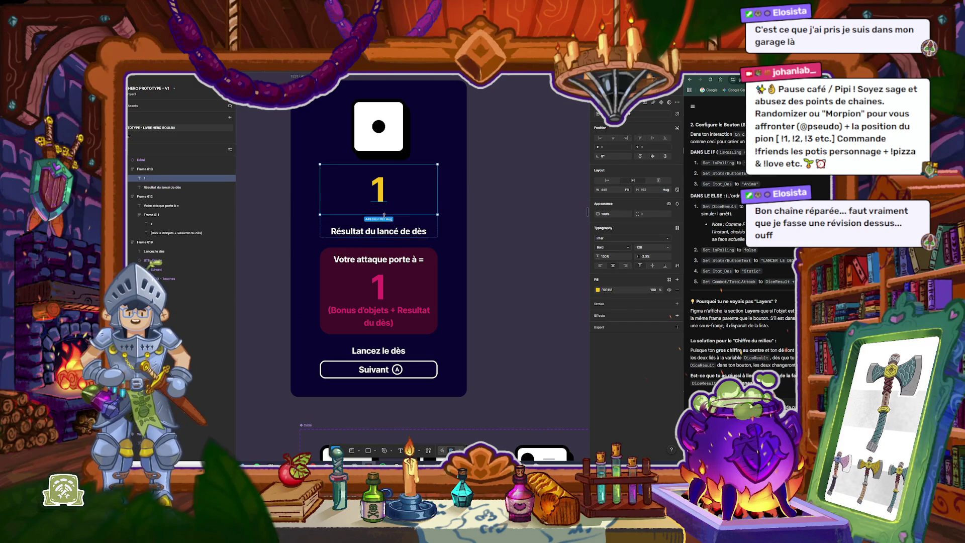
pyautogui.click(402, 218)
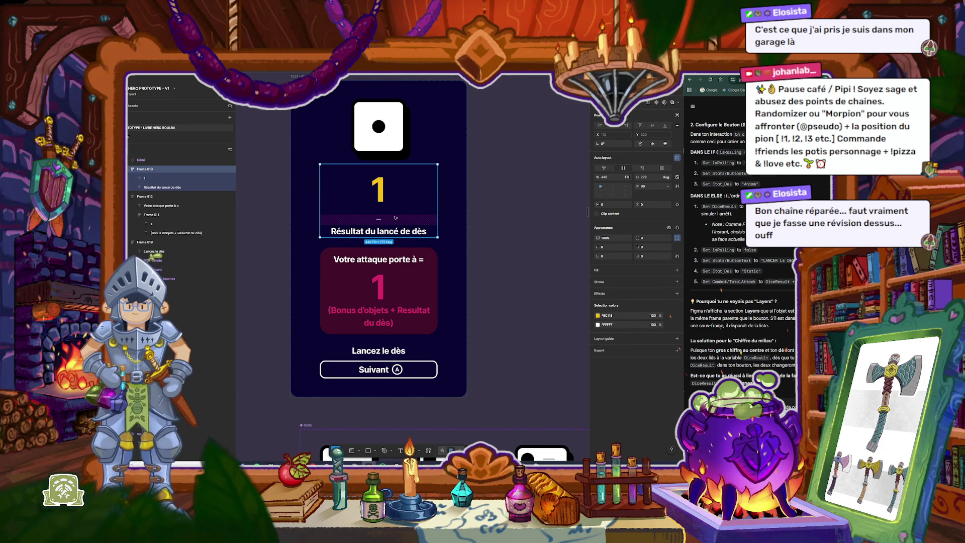
pyautogui.moveTo(378, 218); pyautogui.dragTo(378, 183)
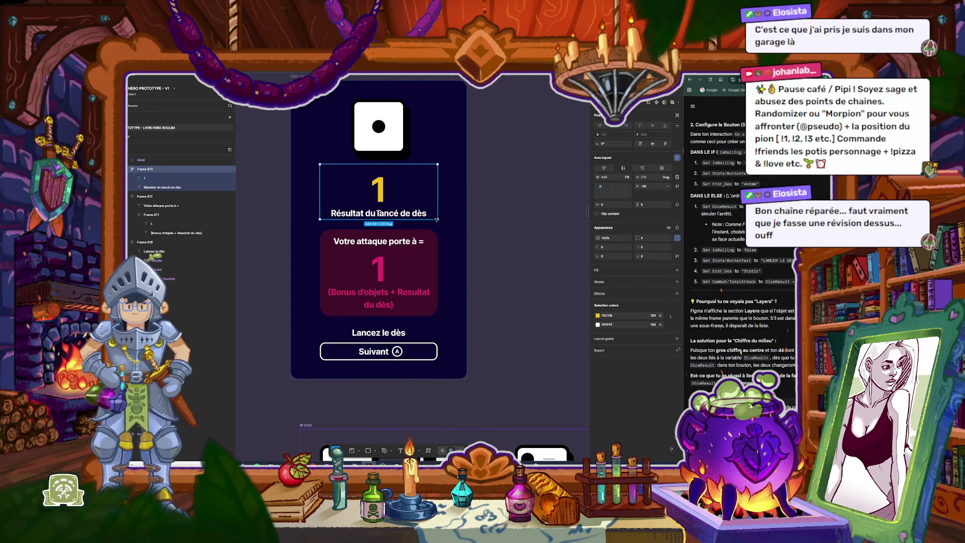
# Step: Wrap the caption in parentheses: '(Résultat du lancé de dès)'
pyautogui.click(401, 214)
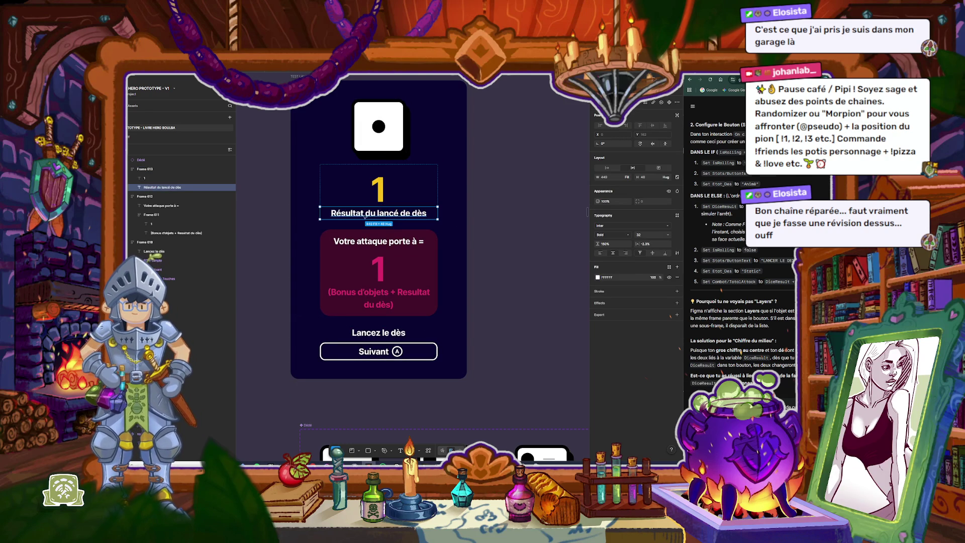
pyautogui.doubleClick(336, 216)
pyautogui.press('Left')
pyautogui.write('(')
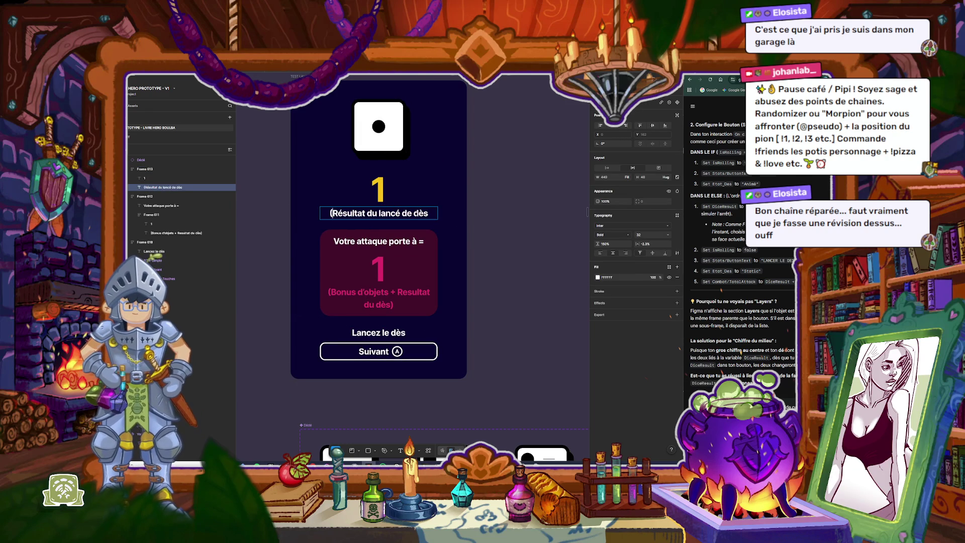
pyautogui.write(')')
pyautogui.press('Escape')
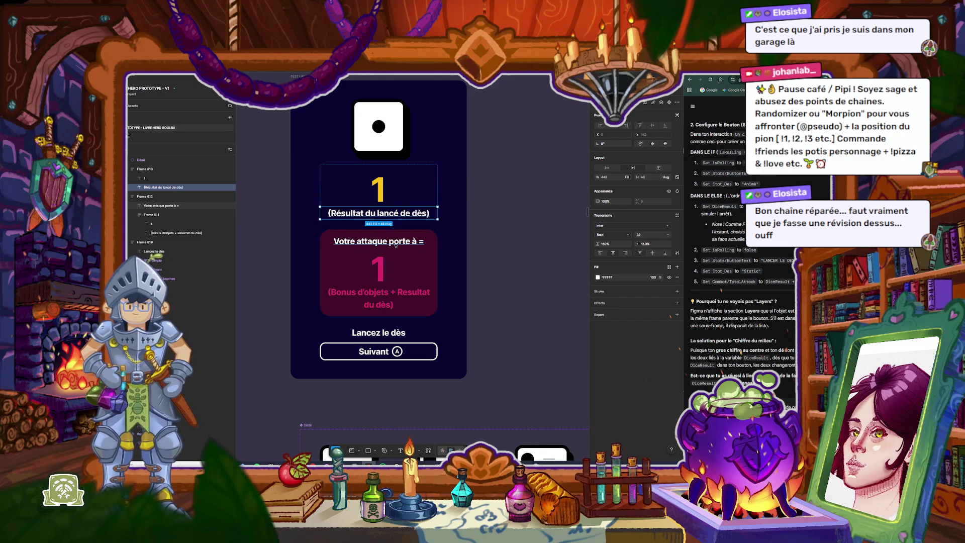
# Step: Inspect the 'Votre attaque porte à =' heading on the pink attack card
pyautogui.click(395, 245)
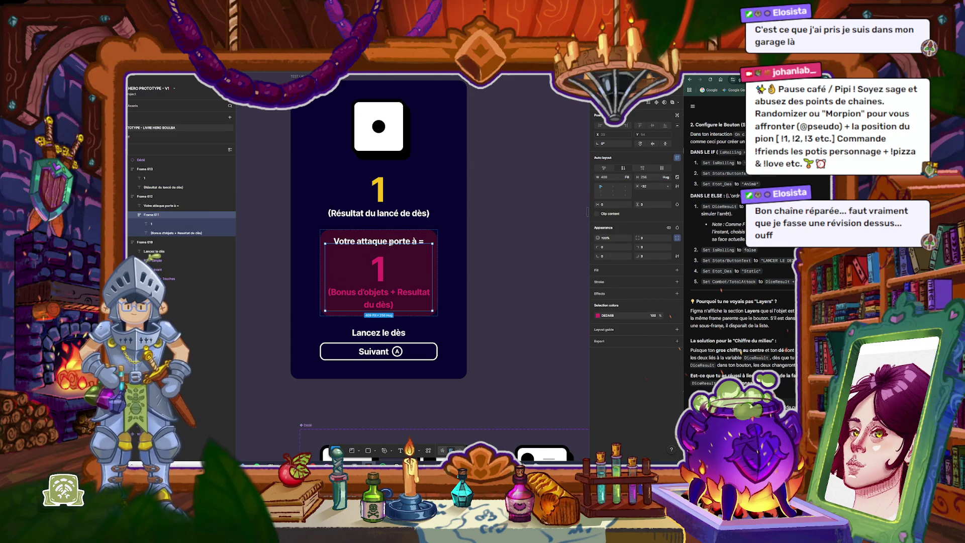
pyautogui.click(395, 240)
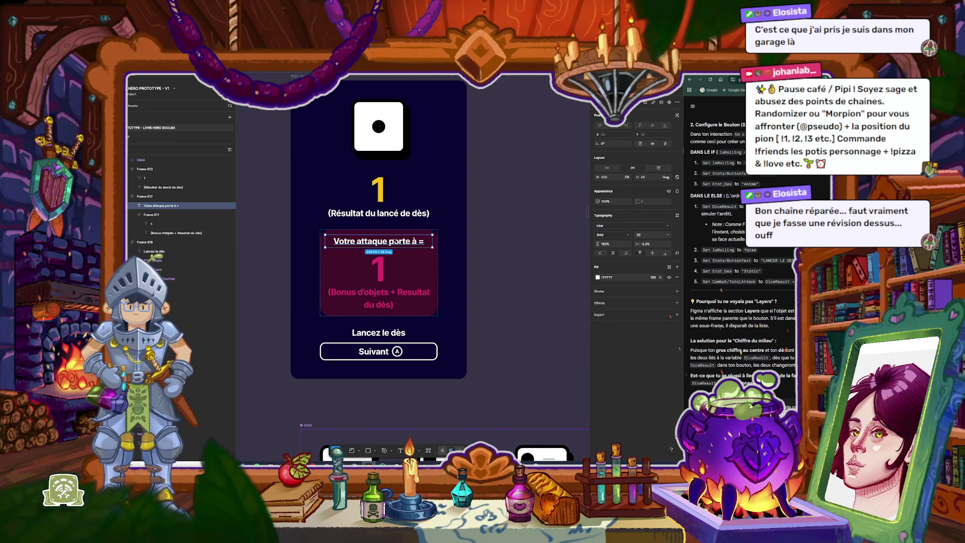
pyautogui.doubleClick(395, 240)
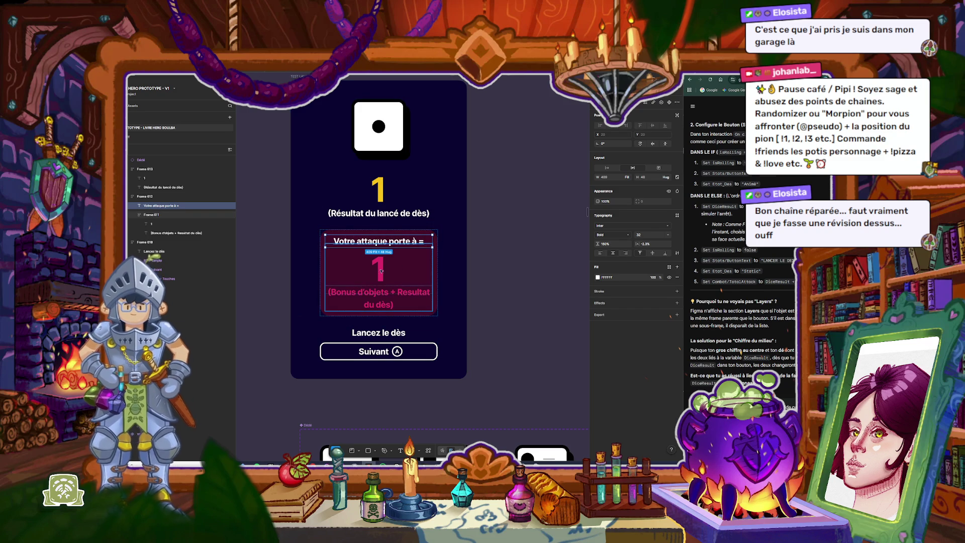
pyautogui.click(498, 276)
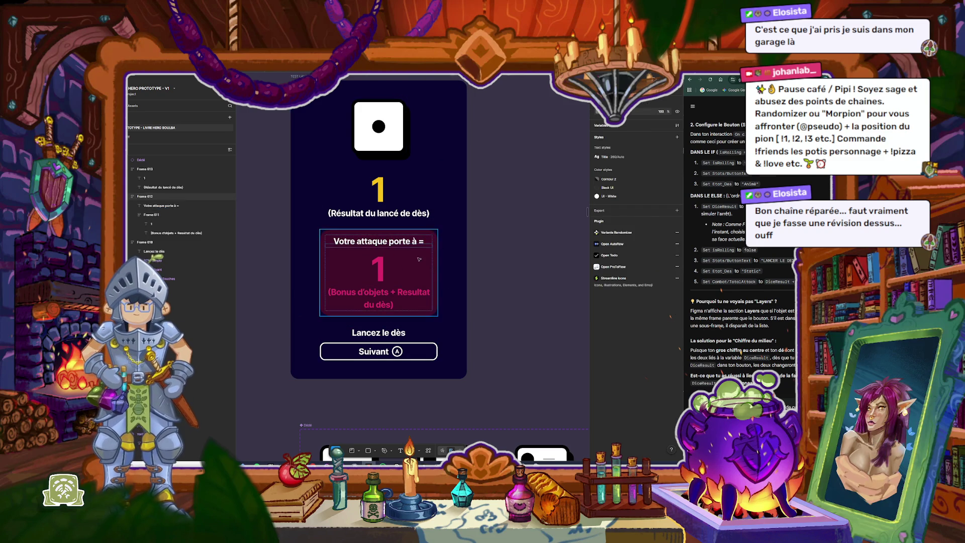
# Step: Add a fill to the dice-result block with 20 padding and a 20 corner radius
pyautogui.click(380, 198)
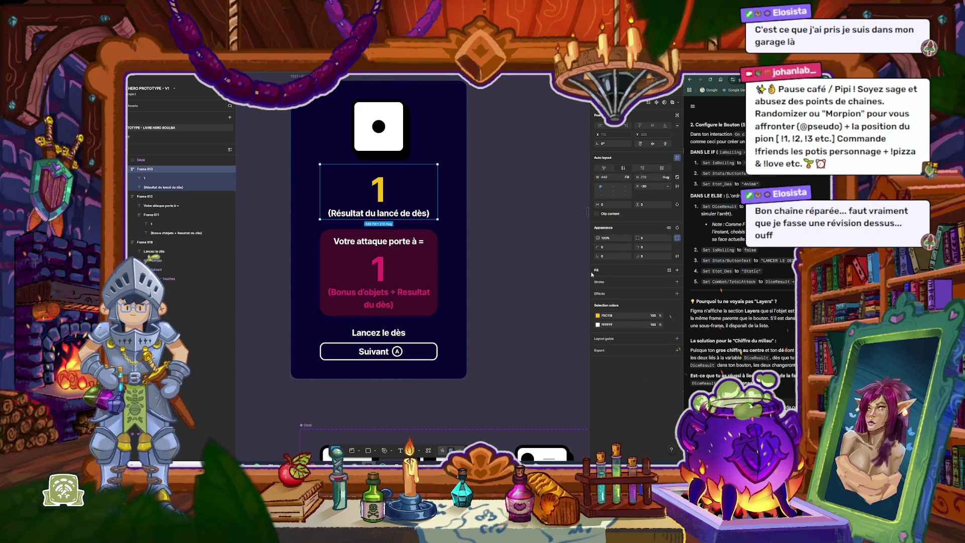
pyautogui.click(677, 270)
pyautogui.moveTo(598, 204); pyautogui.dragTo(646, 206)
pyautogui.click(649, 238)
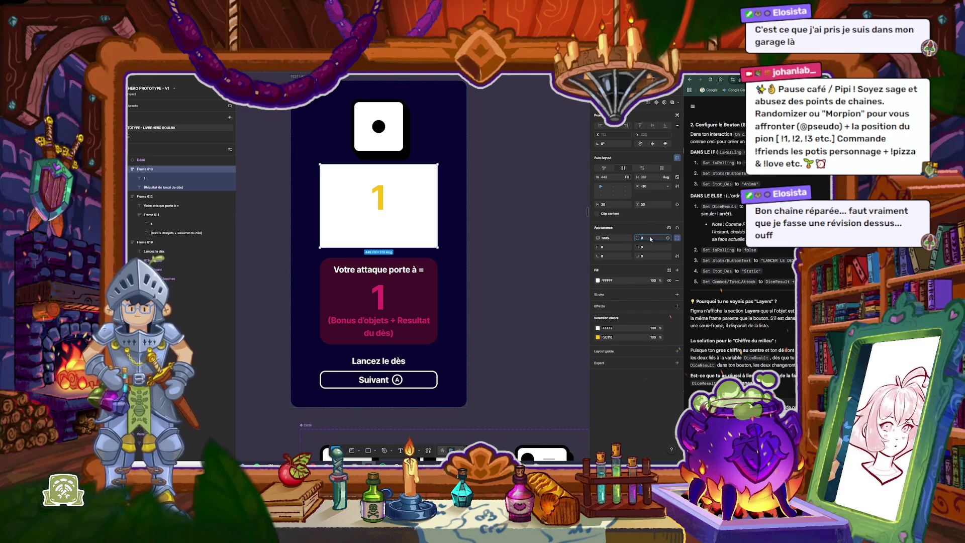
pyautogui.write('20')
pyautogui.press('Return')
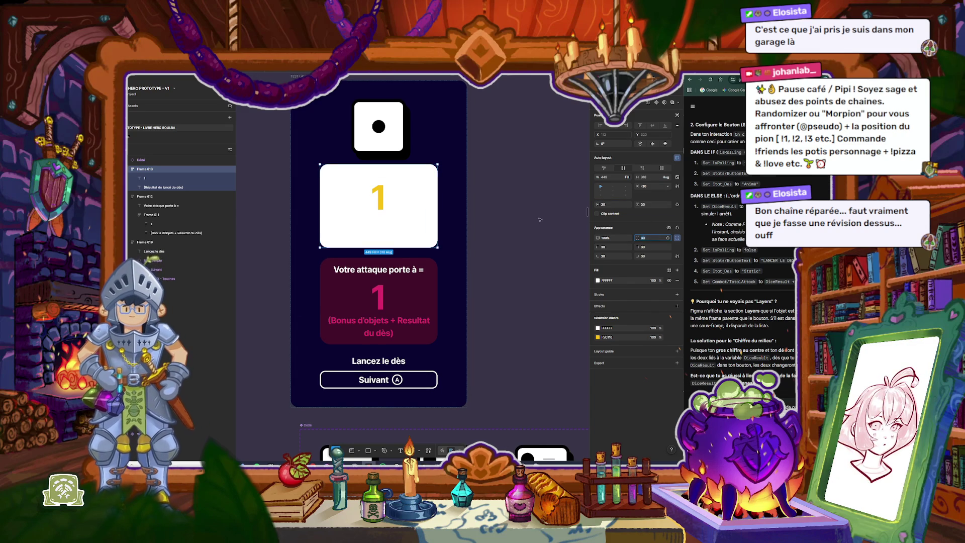
# Step: Change the result block's fill to yellow F5C118 at 20% opacity
pyautogui.click(598, 328)
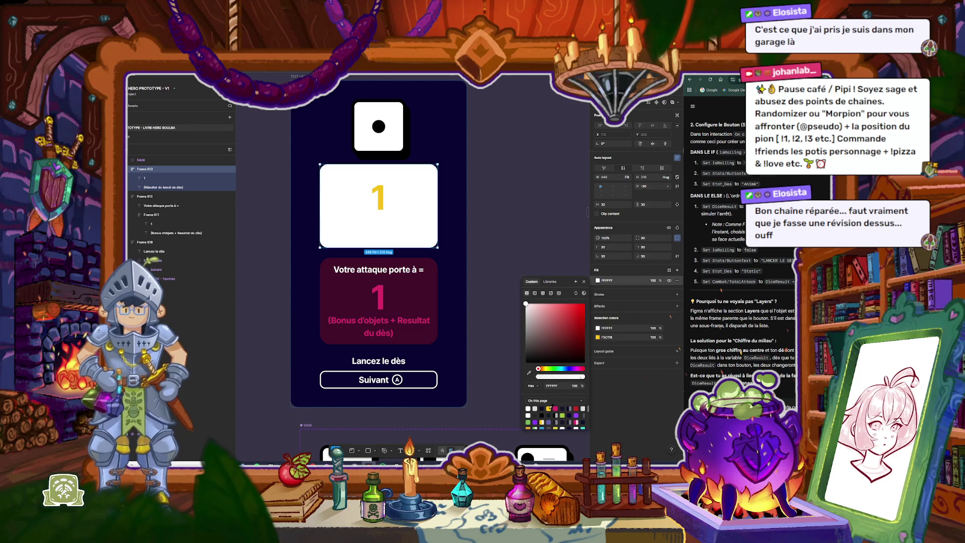
pyautogui.click(550, 408)
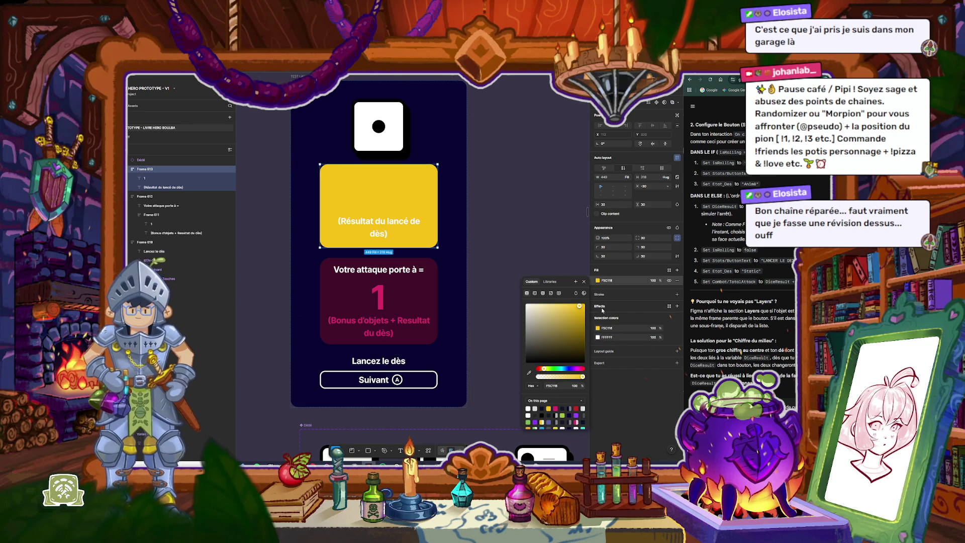
pyautogui.click(655, 281)
pyautogui.write('20')
pyautogui.press('Return')
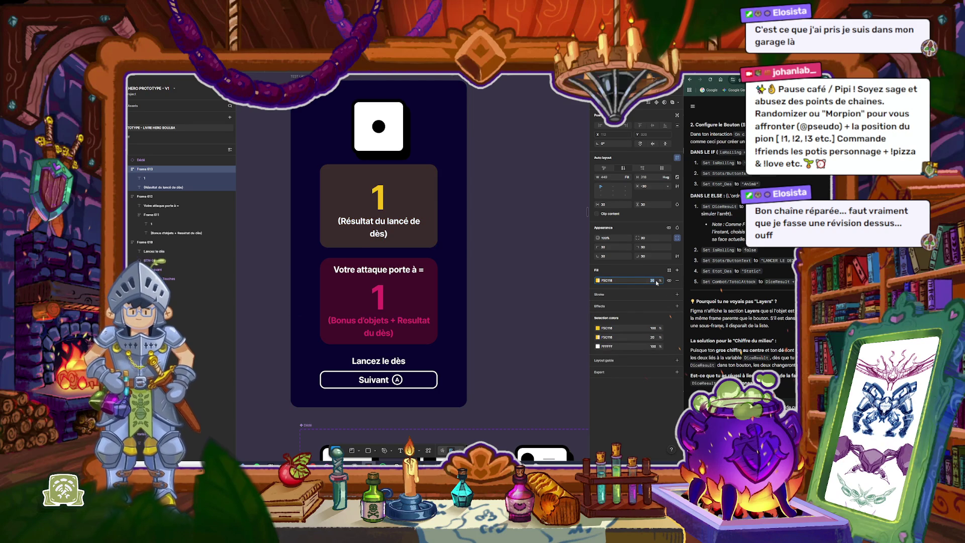
pyautogui.click(505, 213)
# Step: Select the TEST LANCE DE DES screen frame to review the layout
pyautogui.scroll(-3, 506, 213)
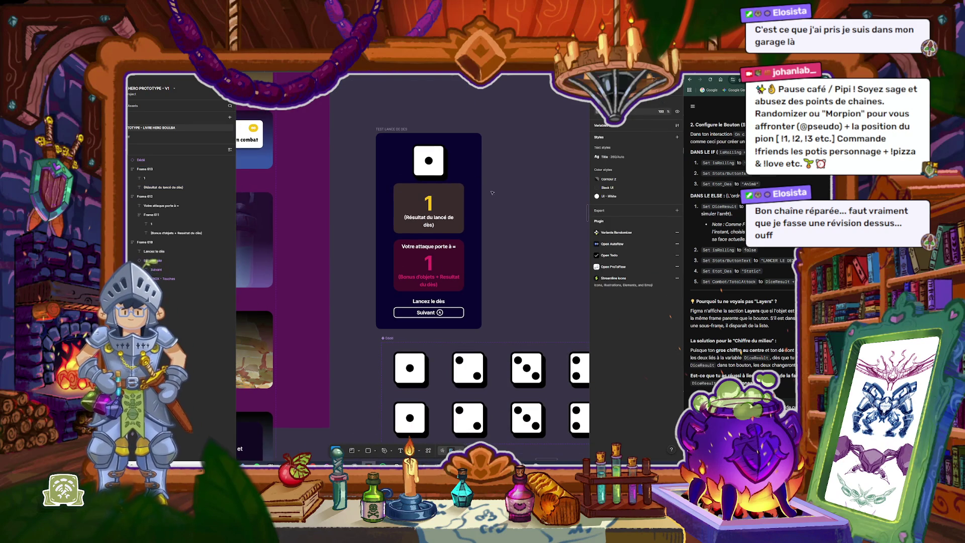
pyautogui.click(401, 123)
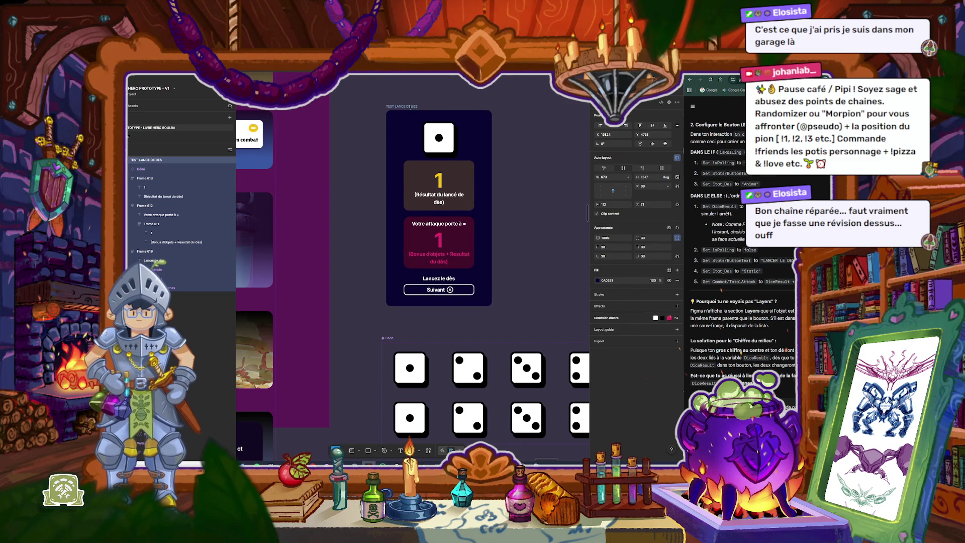
pyautogui.scroll(3, 445, 129)
pyautogui.scroll(2, 445, 129)
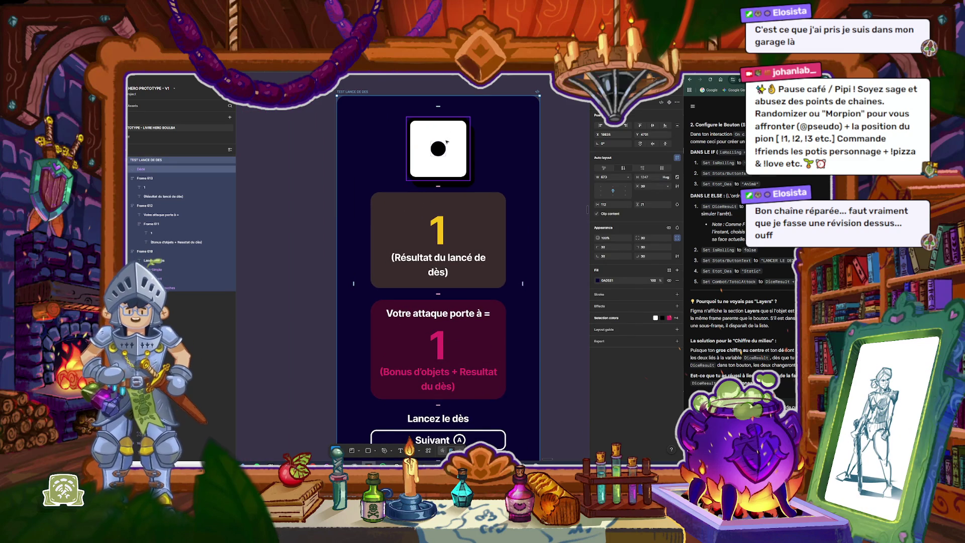
pyautogui.scroll(-3, 444, 211)
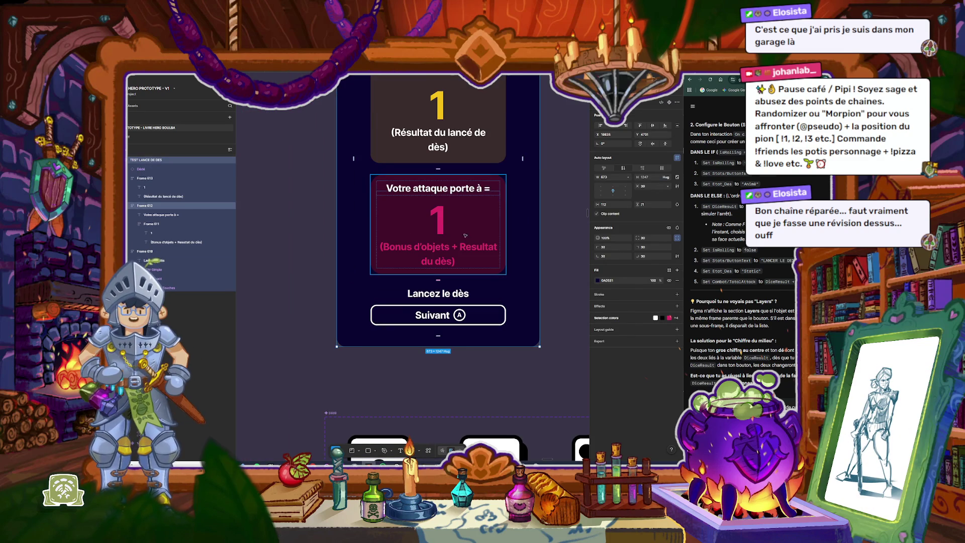
# Step: Inspect the attack total digit in the pink card without changing it
pyautogui.click(442, 222)
pyautogui.doubleClick(442, 222)
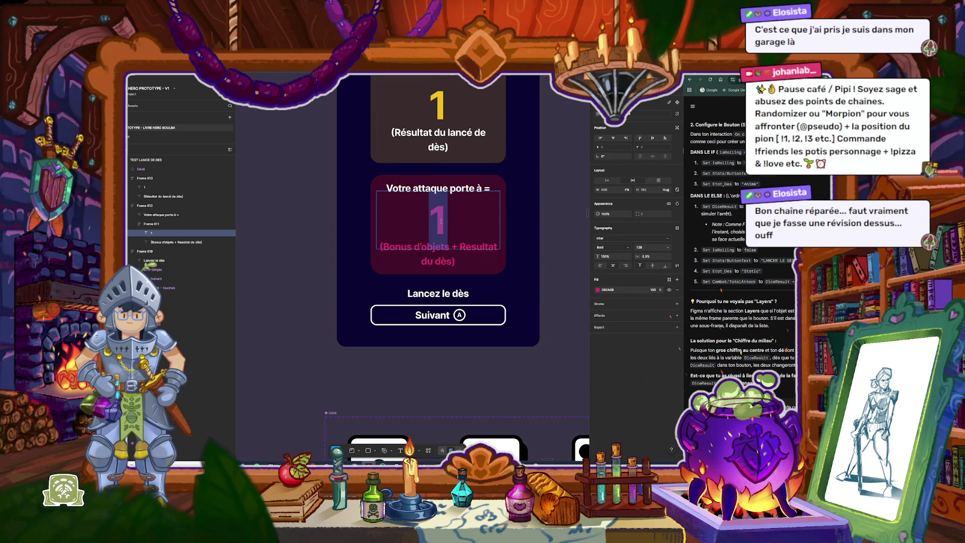
pyautogui.press('Escape')
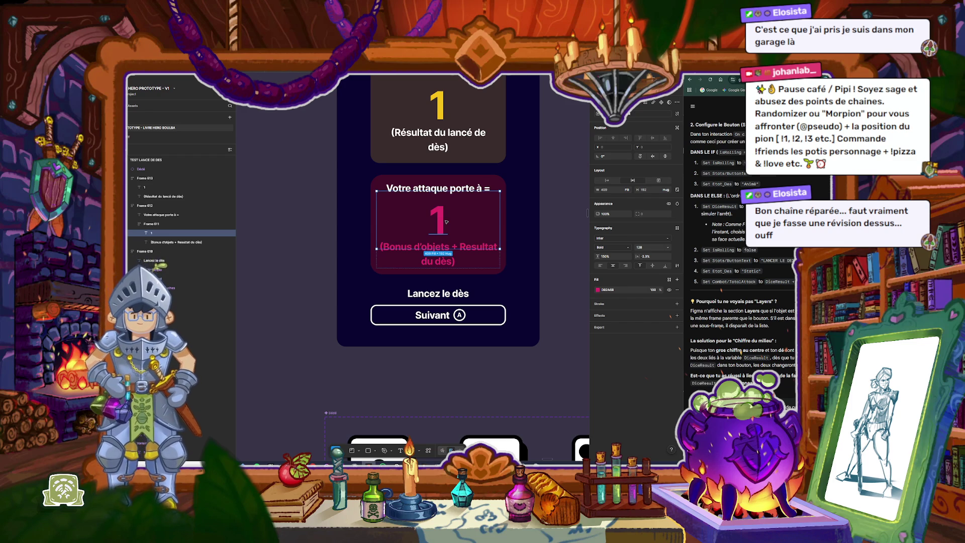
pyautogui.click(575, 253)
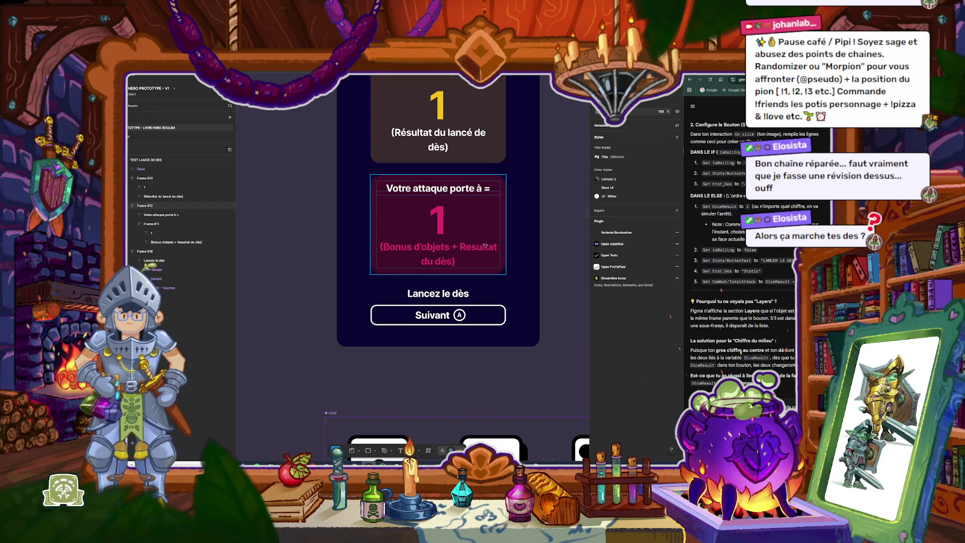
pyautogui.scroll(1, 503, 226)
pyautogui.scroll(1, 475, 192)
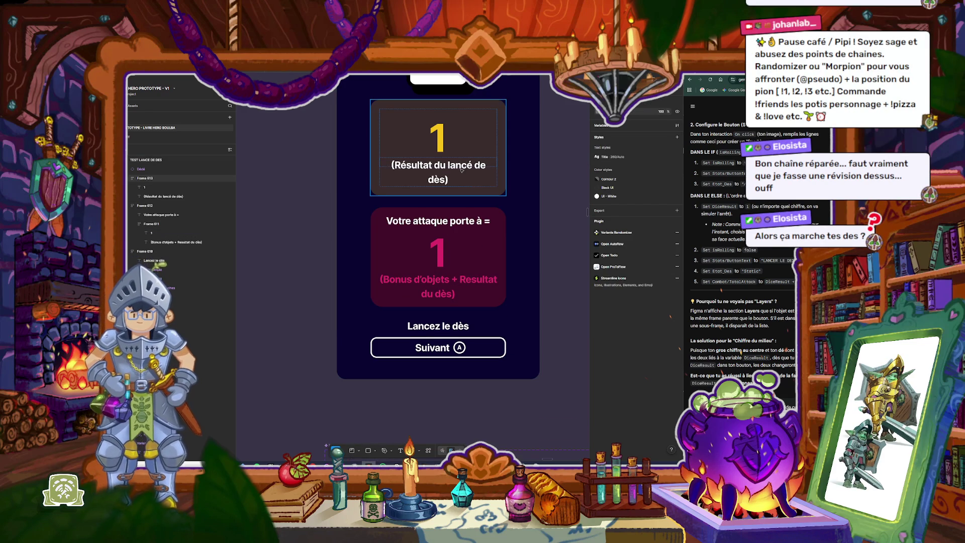
pyautogui.scroll(2, 475, 191)
pyautogui.scroll(-2, 491, 187)
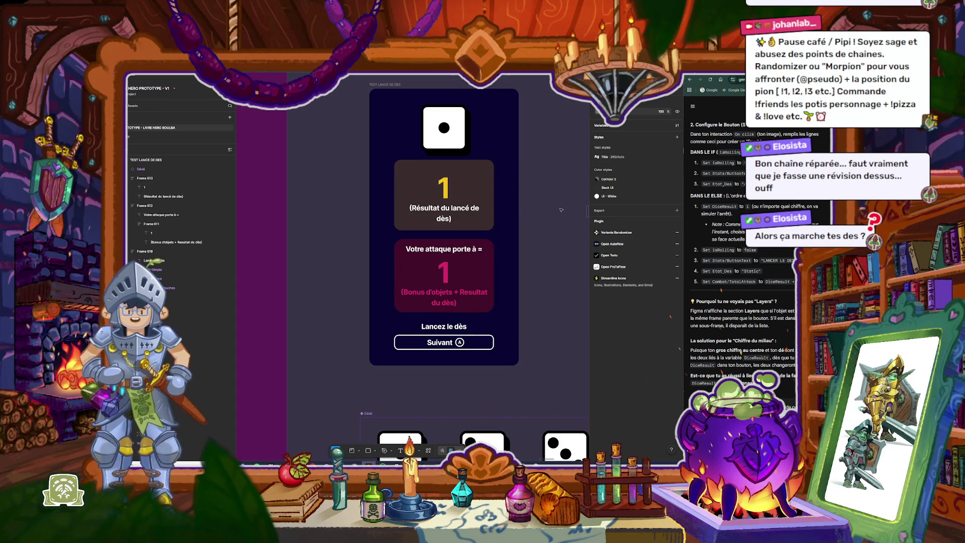
# Step: Delete the separate Lancez le dès text line above the button
pyautogui.click(448, 327)
pyautogui.scroll(2, 444, 327)
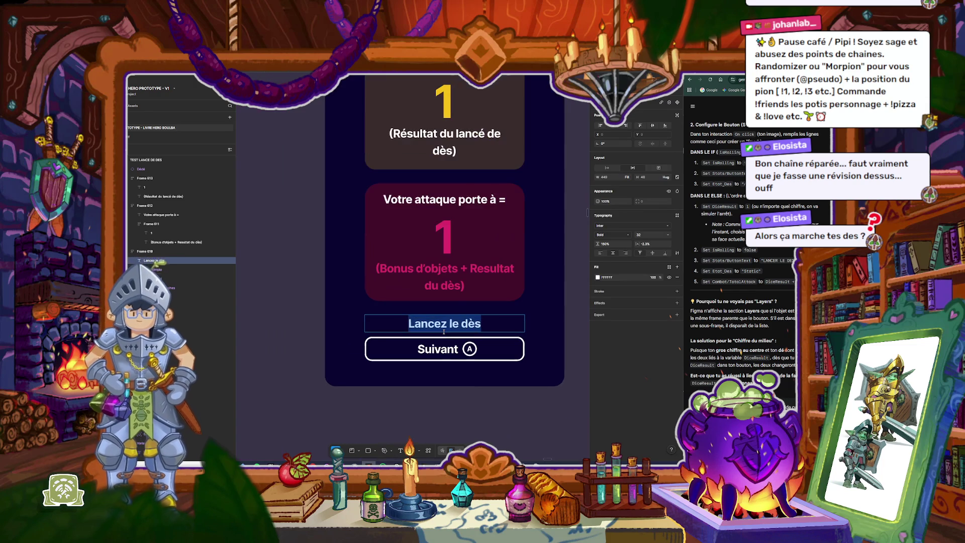
pyautogui.write('Vous')
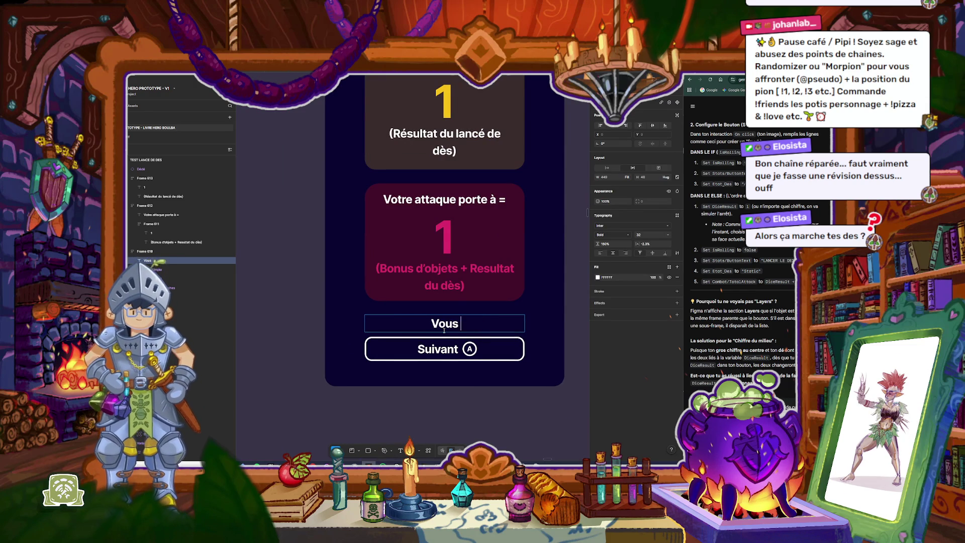
pyautogui.press('BackSpace')
pyautogui.press('BackSpace')
pyautogui.press('BackSpace')
pyautogui.write('otre')
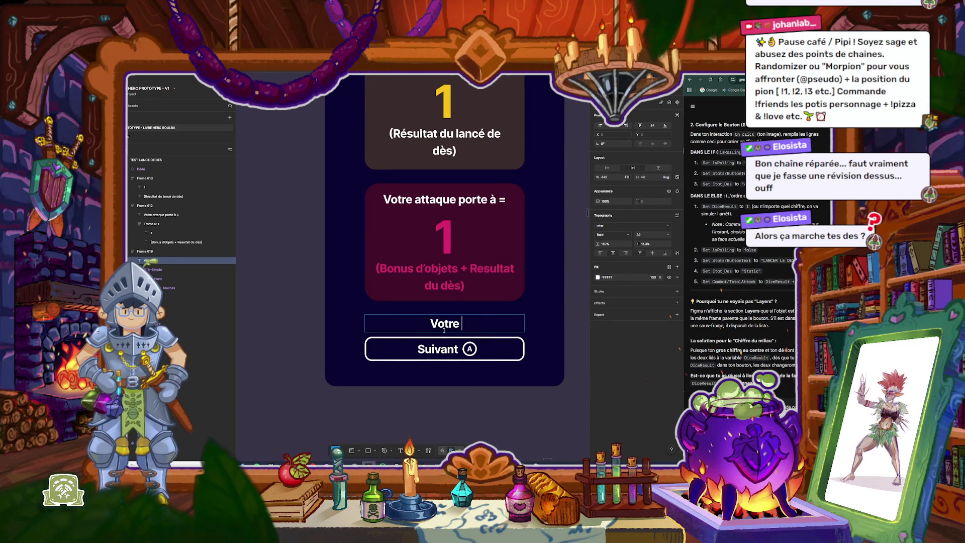
pyautogui.press('Escape')
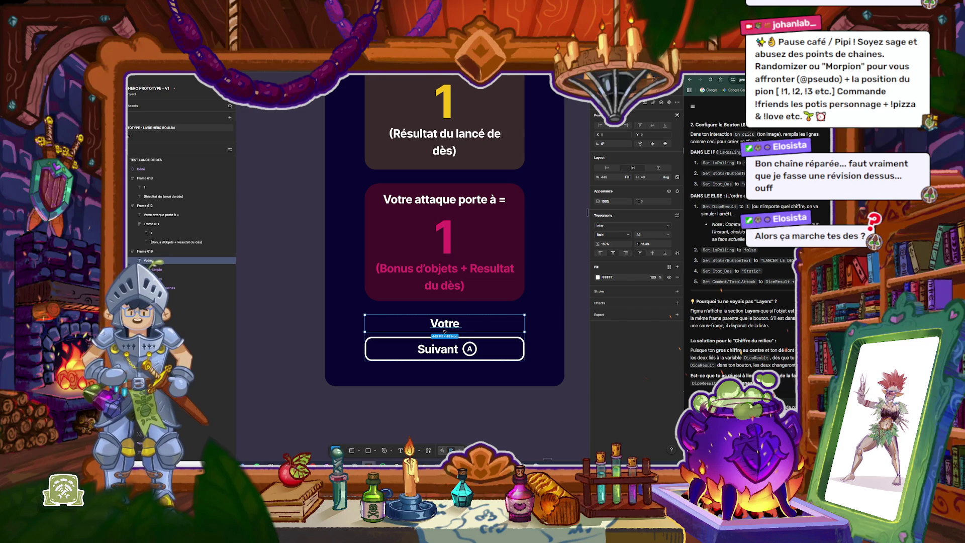
pyautogui.press('Delete')
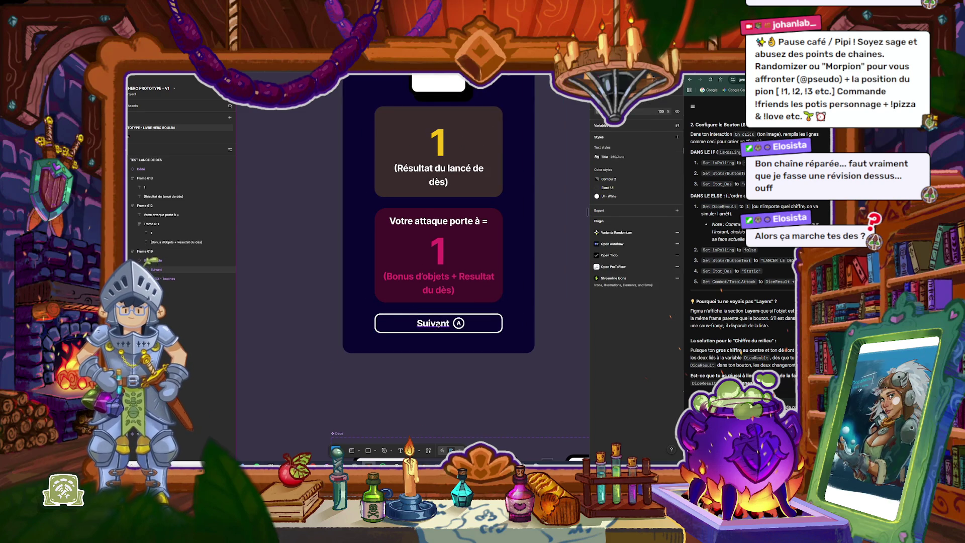
# Step: Relabel the Suivant button to 'Lancer le dès'
pyautogui.doubleClick(439, 325)
pyautogui.write('Lancer le dès')
pyautogui.click(551, 300)
# Step: Shorten the button label to just 'Lancer'
pyautogui.scroll(2, 551, 300)
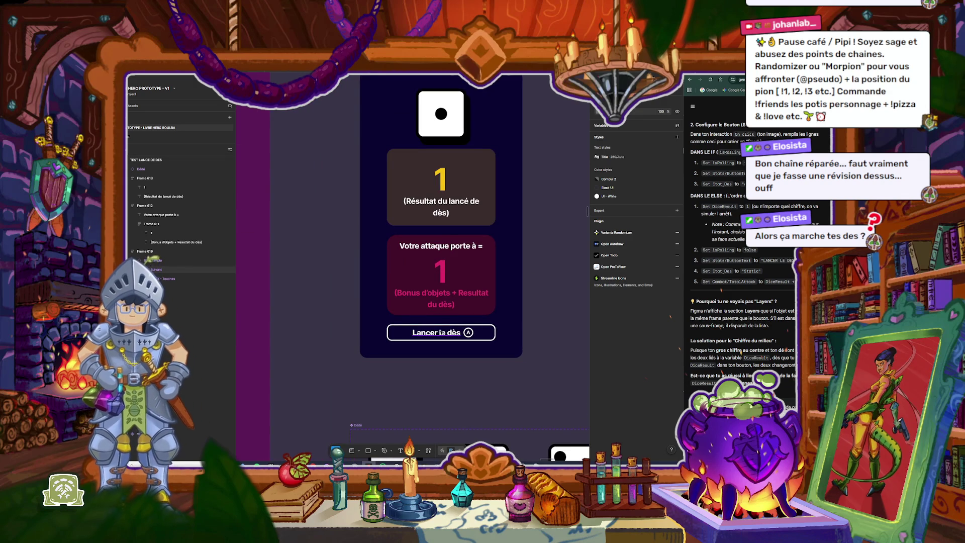
pyautogui.doubleClick(437, 333)
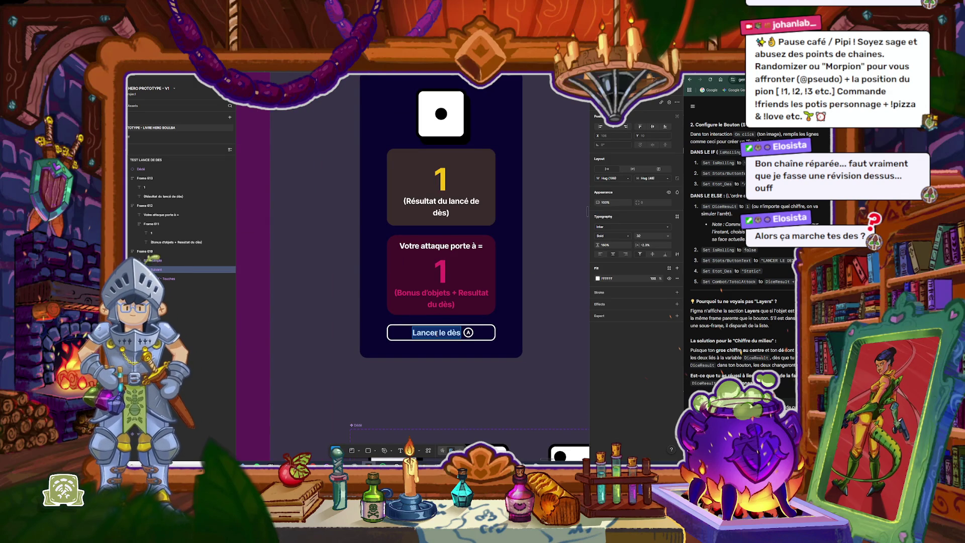
pyautogui.write('G')
pyautogui.press('BackSpace')
pyautogui.write('LANCER')
pyautogui.press('BackSpace')
pyautogui.press('BackSpace')
pyautogui.press('BackSpace')
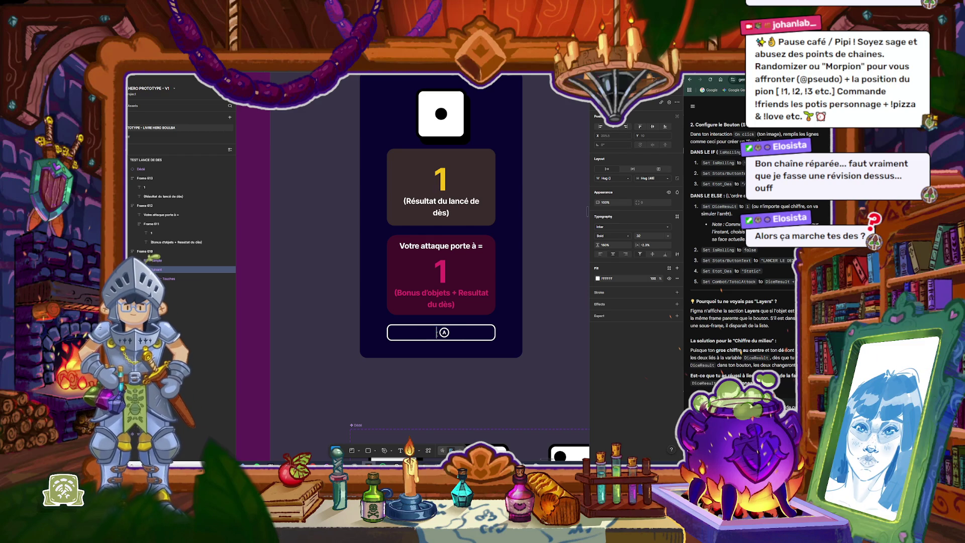
pyautogui.write('Lancer')
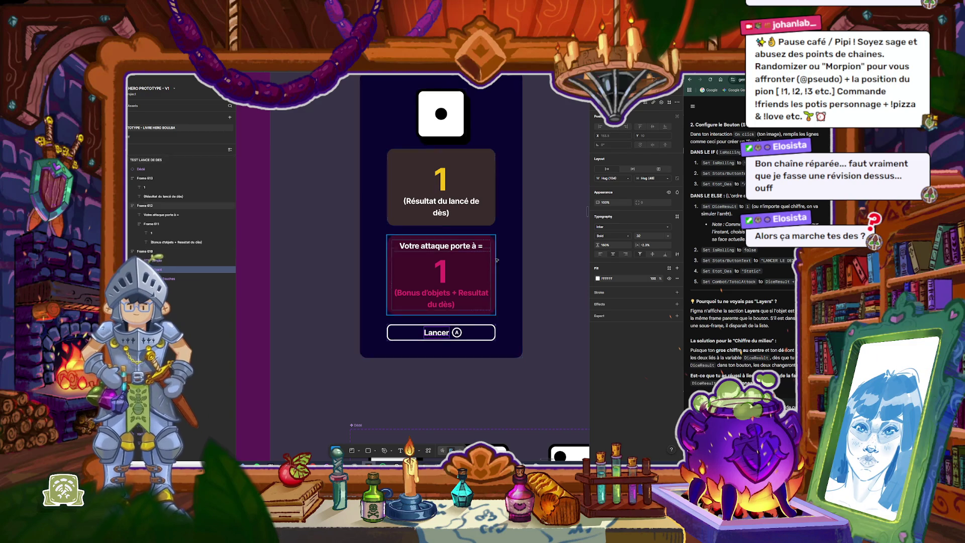
pyautogui.click(548, 213)
# Step: Take a region screenshot of the dice screen frame
pyautogui.scroll(3, 509, 203)
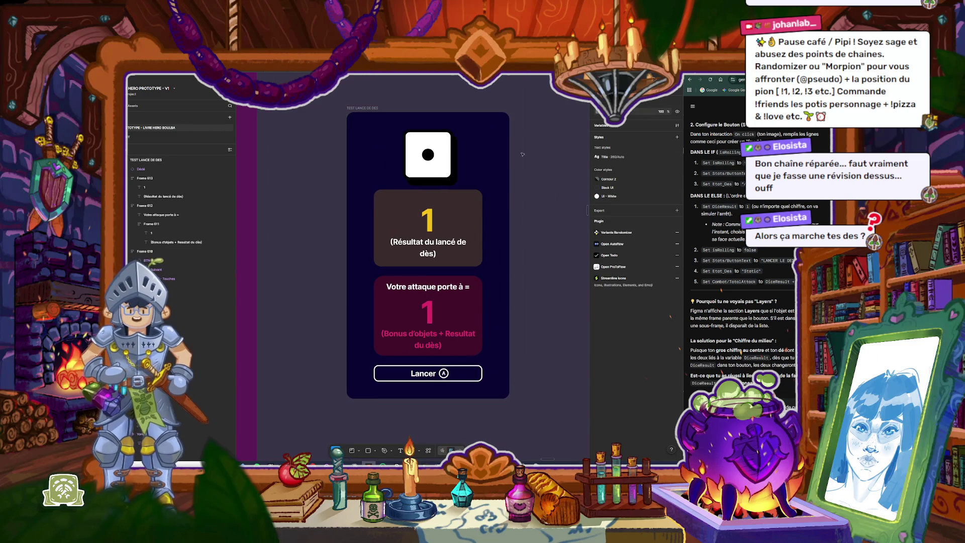
pyautogui.press('super+shift+s')
pyautogui.moveTo(331, 96); pyautogui.dragTo(524, 415)
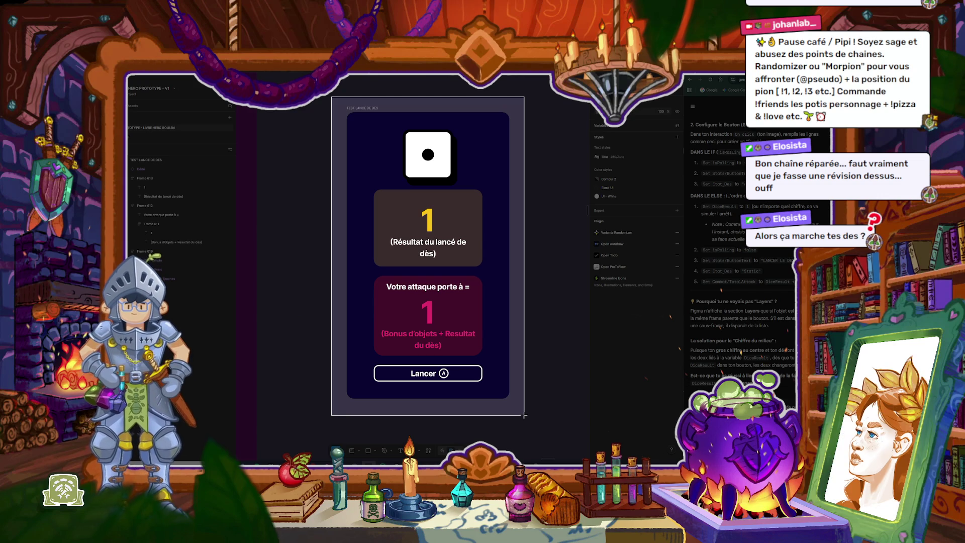
# Step: Inspect the attack total number and heading in the attack card
pyautogui.scroll(3, 429, 287)
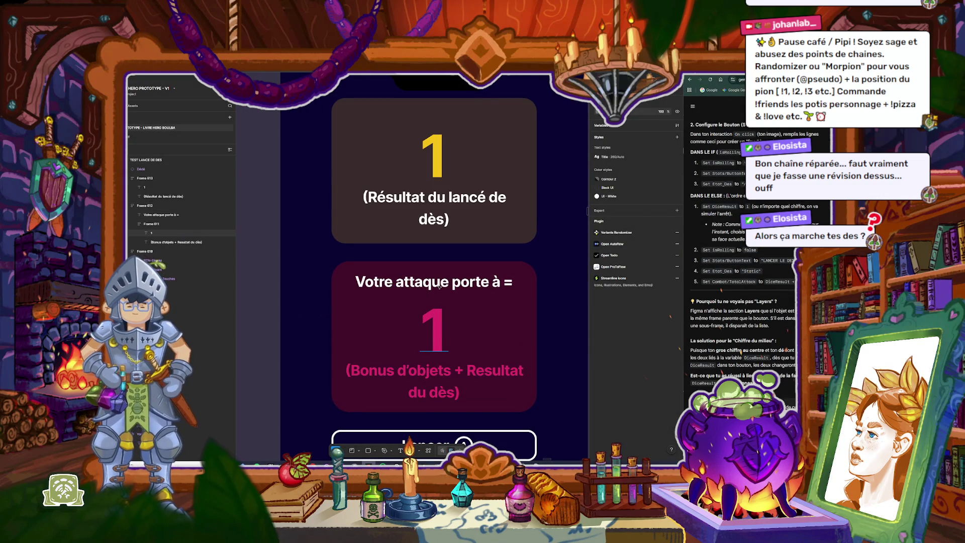
pyautogui.click(439, 286)
pyautogui.click(437, 281)
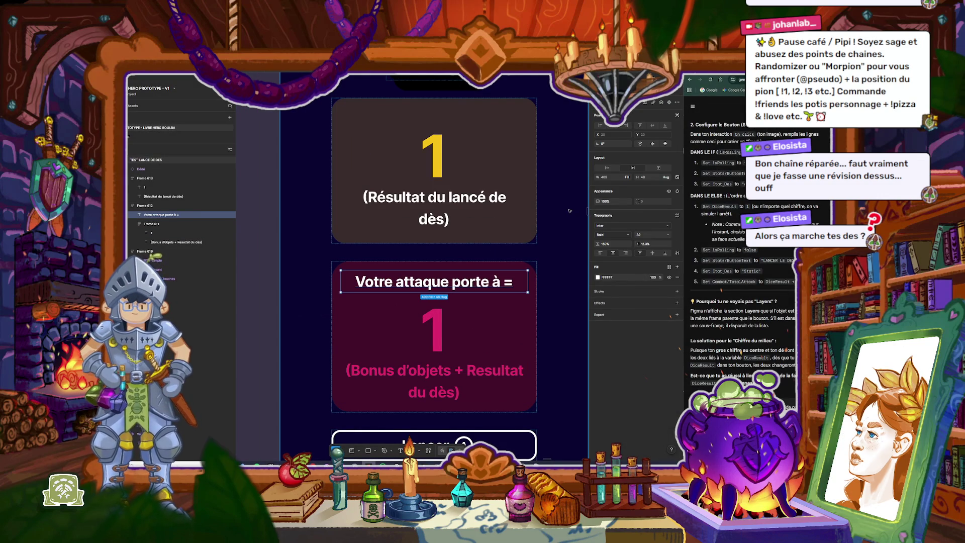
pyautogui.click(466, 252)
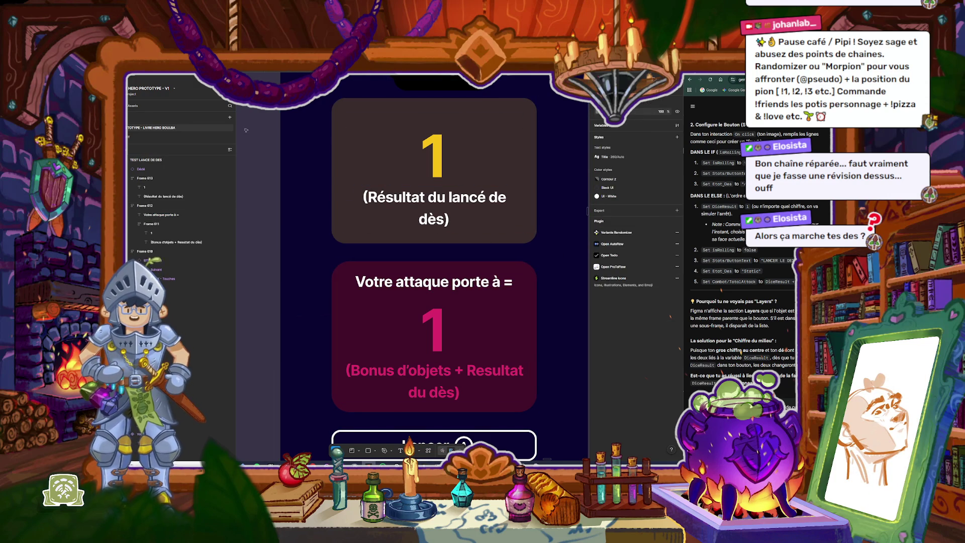
# Step: Select the quest icon in the first dice column of the encounter table
pyautogui.scroll(-5, 456, 234)
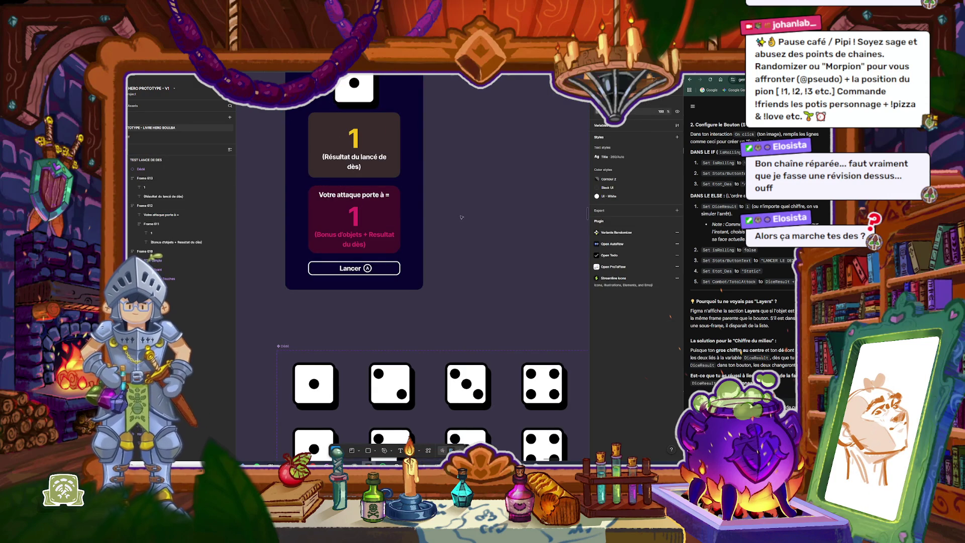
pyautogui.scroll(-2, 456, 234)
pyautogui.scroll(-5, 455, 235)
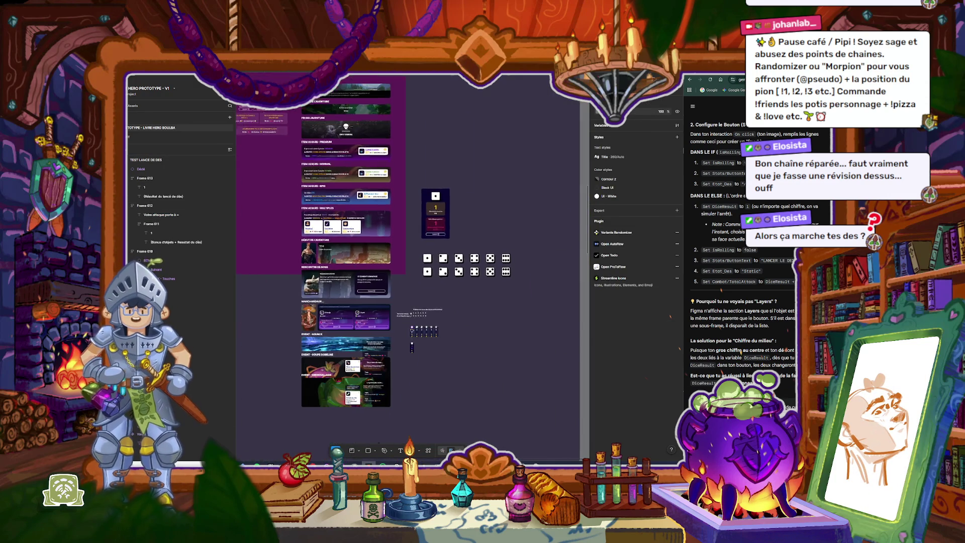
pyautogui.scroll(5, 431, 324)
pyautogui.click(380, 352)
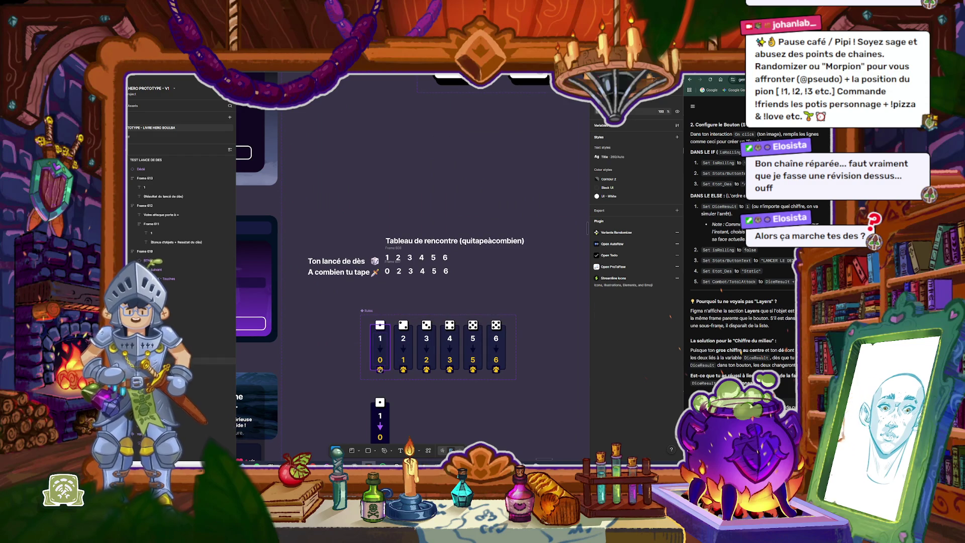
pyautogui.scroll(2, 380, 369)
pyautogui.scroll(4, 381, 370)
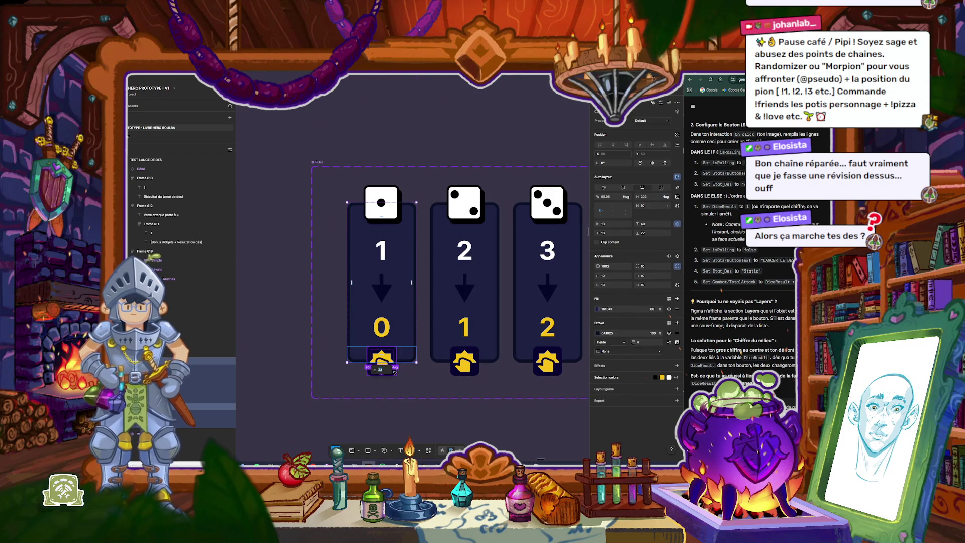
pyautogui.click(395, 372)
# Step: Paste the quest icon into the attack card, then delete it again
pyautogui.scroll(-3, 395, 372)
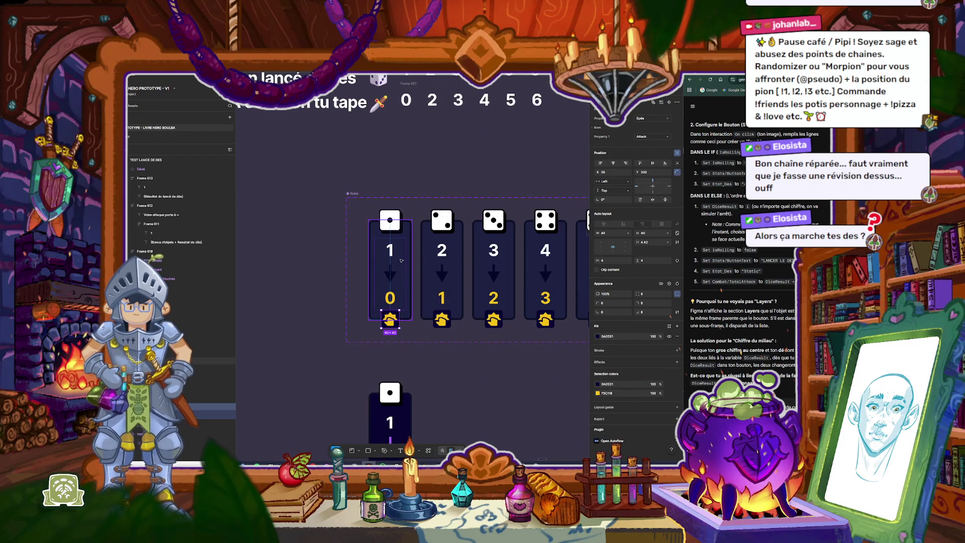
pyautogui.scroll(5, 401, 260)
pyautogui.scroll(-5, 402, 260)
pyautogui.scroll(5, 489, 236)
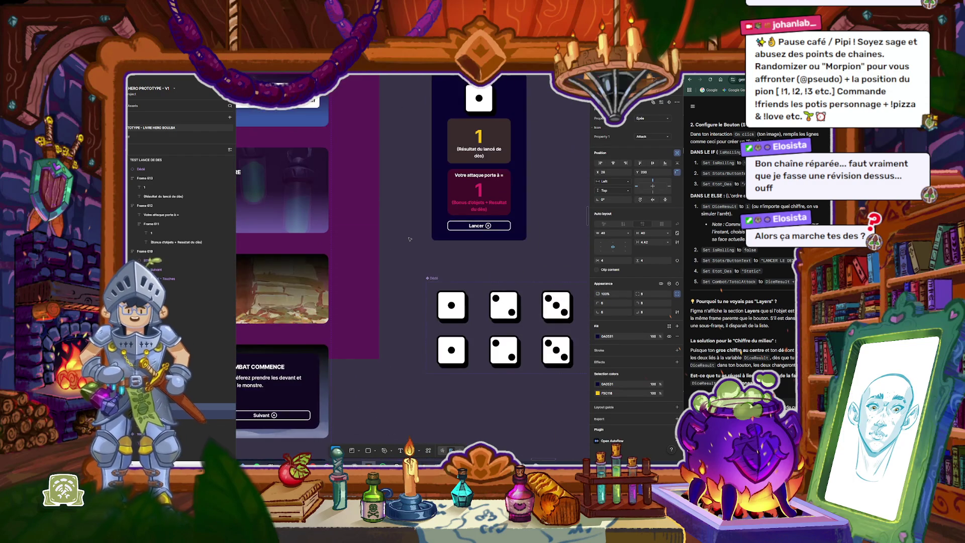
pyautogui.scroll(3, 497, 196)
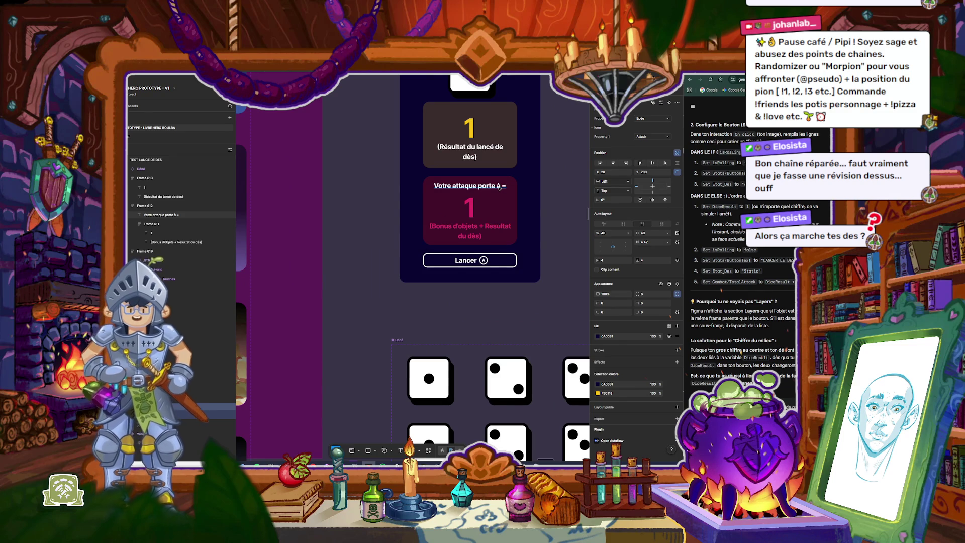
pyautogui.hotkey('ctrl', 'v')
pyautogui.scroll(3, 499, 188)
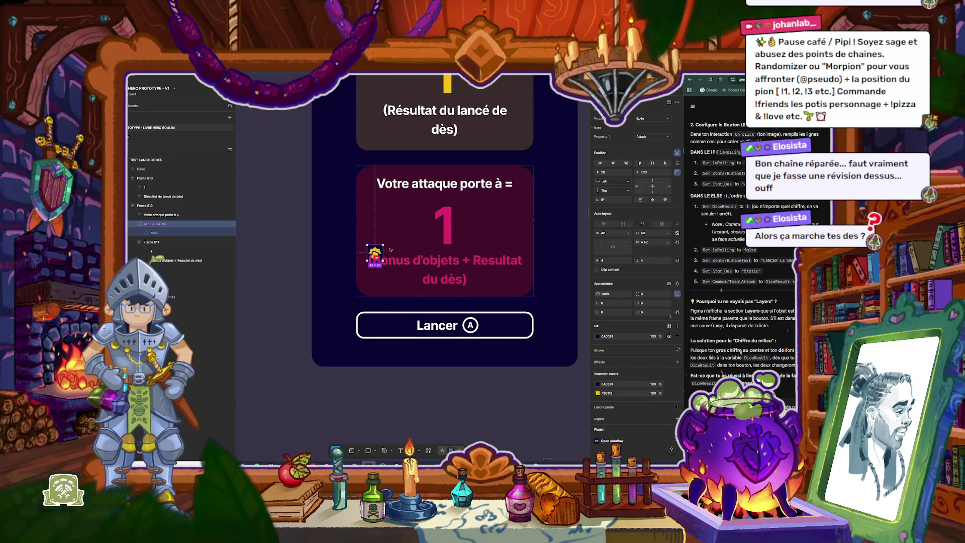
pyautogui.press('Delete')
# Step: Wrap the attack heading in an auto-layout row and paste the quest icon beside it
pyautogui.click(483, 187)
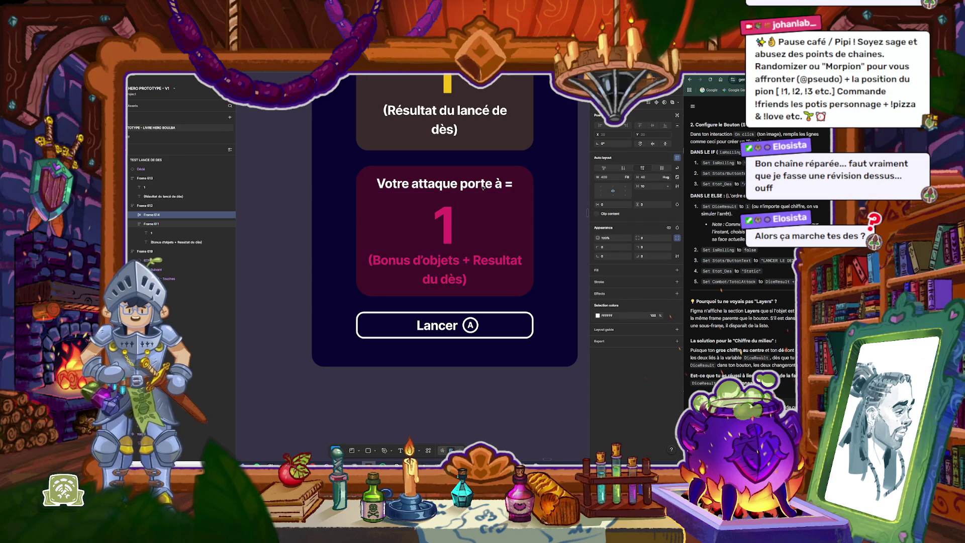
pyautogui.hotkey('shift', 'a')
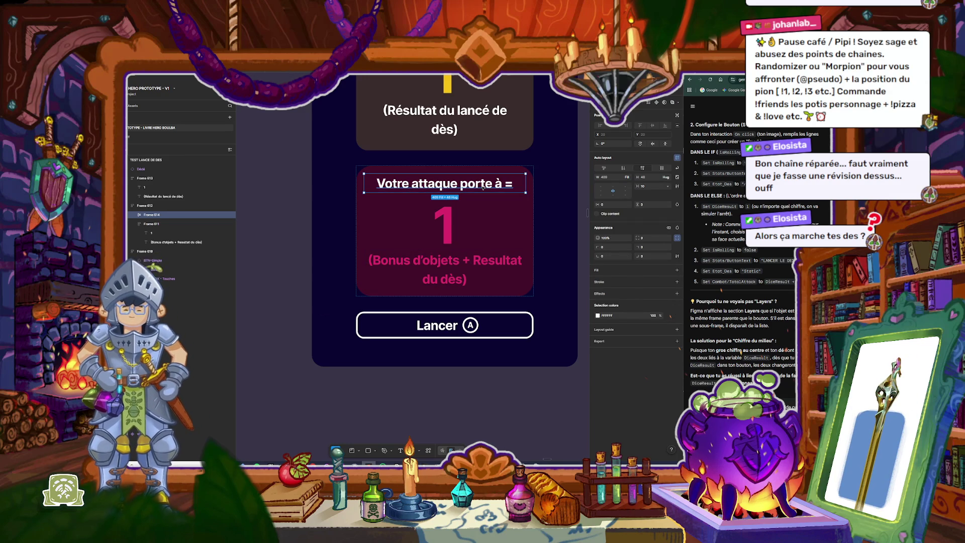
pyautogui.hotkey('ctrl', 'v')
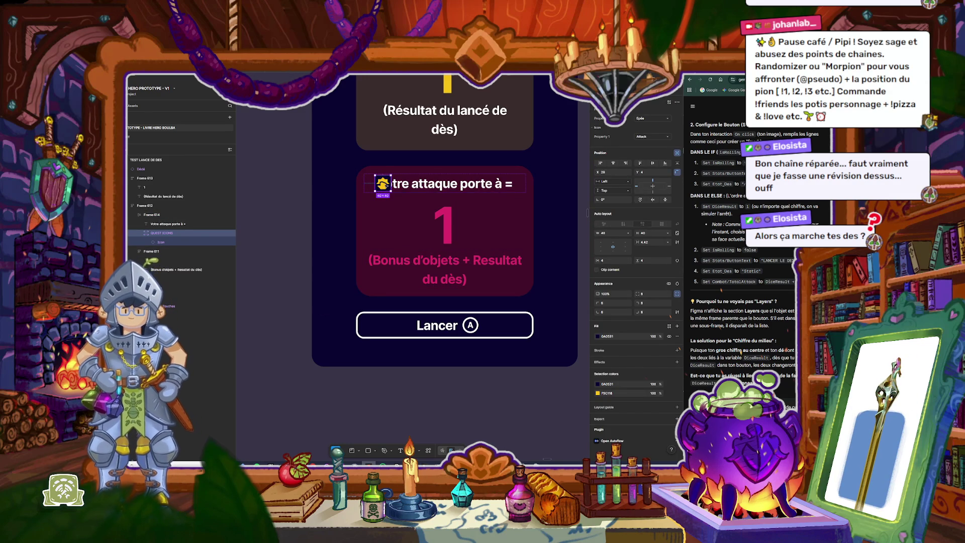
pyautogui.moveTo(384, 184)
pyautogui.mouseDown()
pyautogui.moveTo(516, 190)
pyautogui.moveTo(358, 174)
pyautogui.mouseUp()
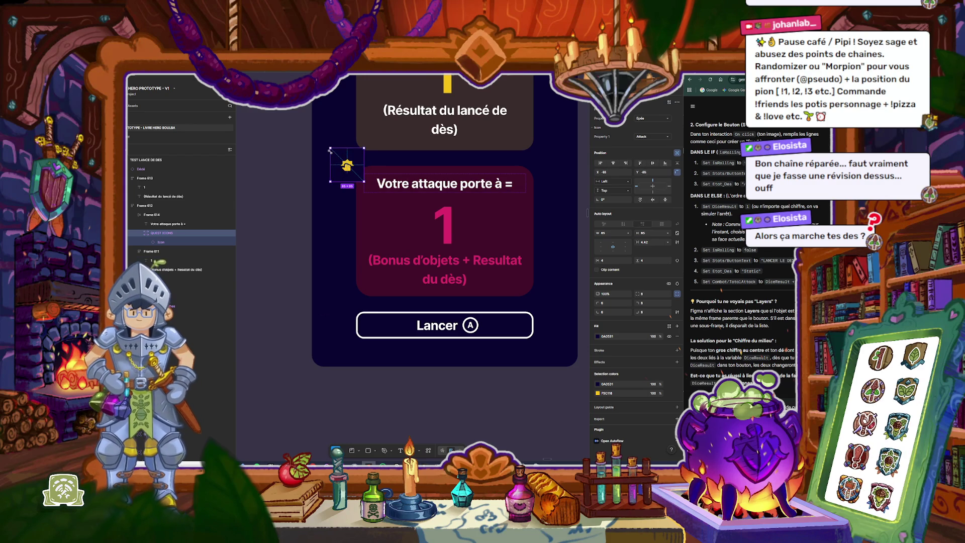
# Step: Make the quest icon's fill white (FFFFFF) and scale it up to about 83×83
pyautogui.scroll(3, 364, 171)
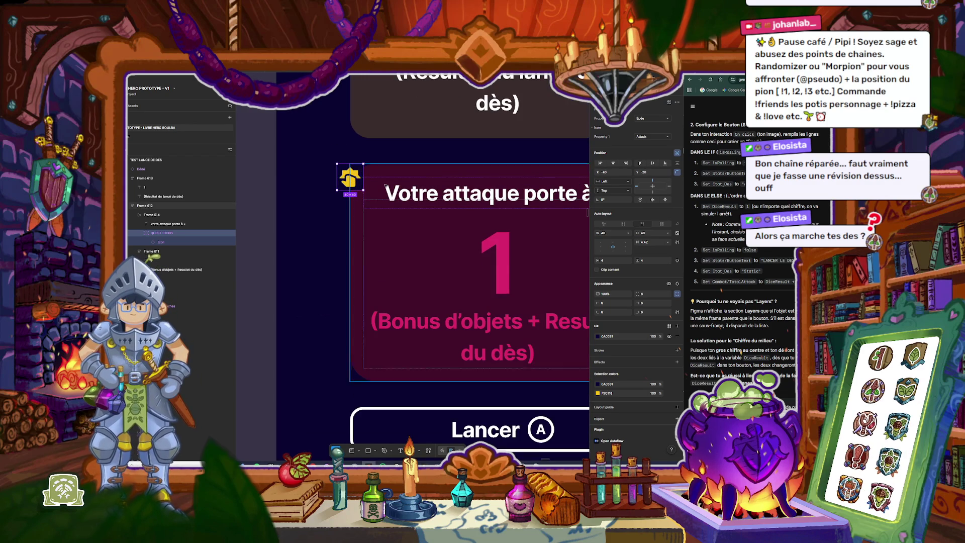
pyautogui.click(598, 337)
pyautogui.click(526, 331)
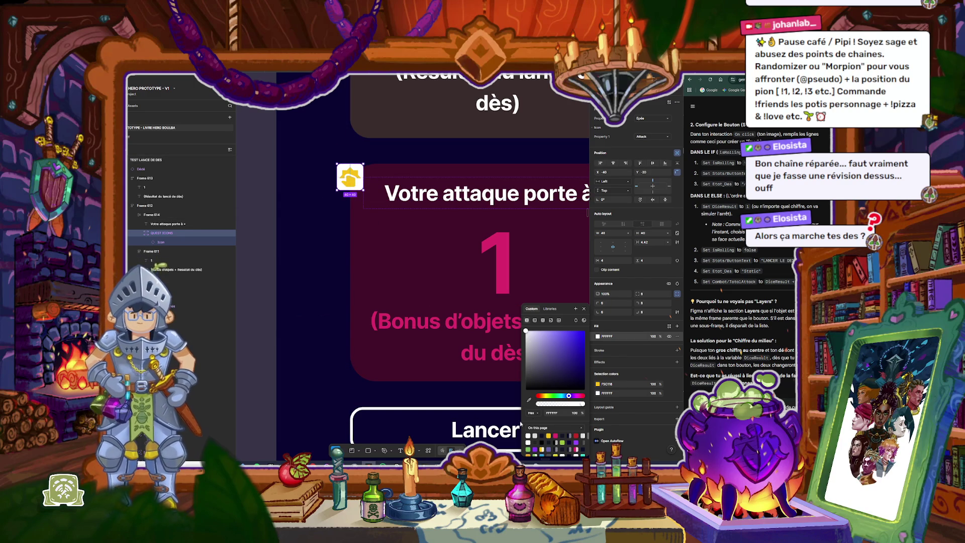
pyautogui.click(358, 452)
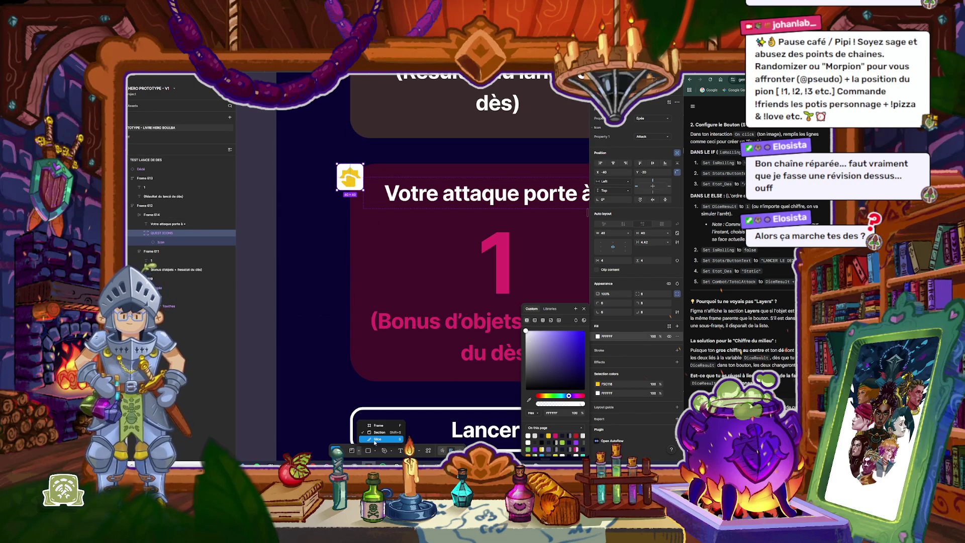
pyautogui.press('Escape')
pyautogui.press('k')
pyautogui.moveTo(363, 190)
pyautogui.mouseDown()
pyautogui.moveTo(388, 219)
pyautogui.moveTo(378, 199)
pyautogui.mouseUp()
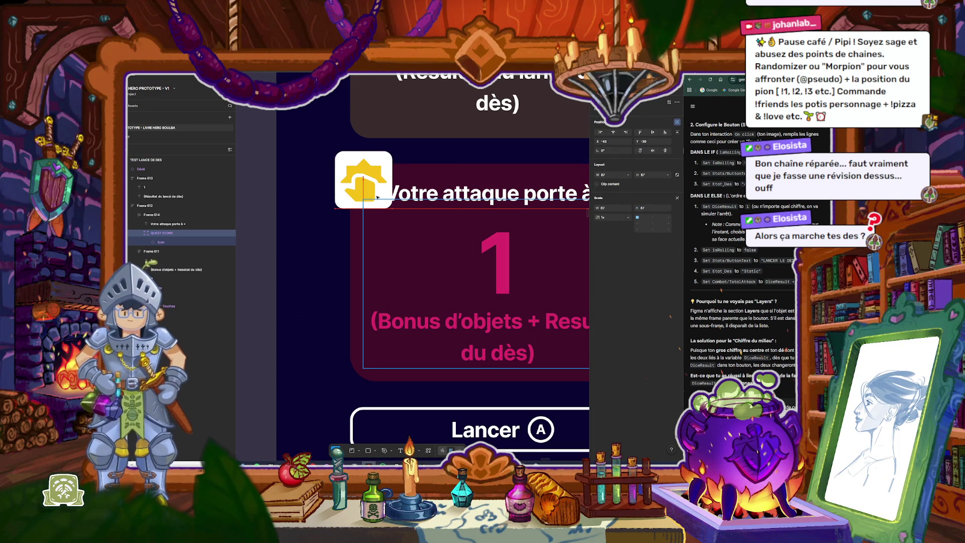
# Step: Select the attack result card and its inner content frame
pyautogui.scroll(-3, 378, 197)
pyautogui.press('Escape')
pyautogui.scroll(3, 430, 204)
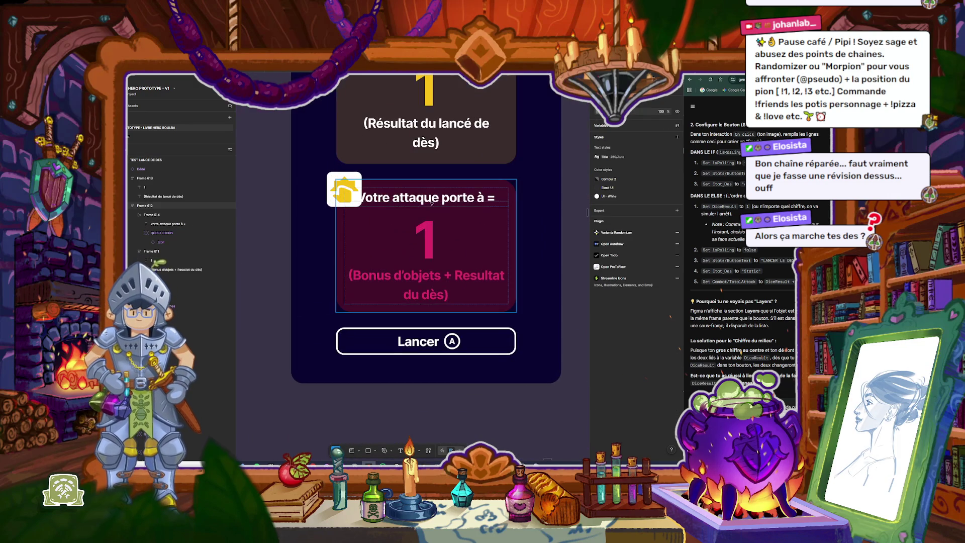
pyautogui.click(433, 202)
pyautogui.click(434, 201)
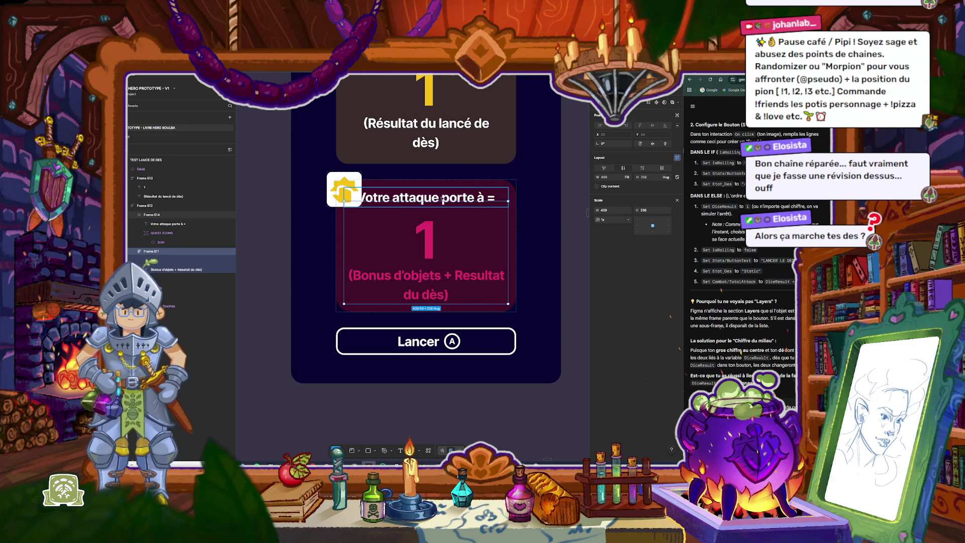
# Step: Right-align the attack heading text
pyautogui.click(442, 200)
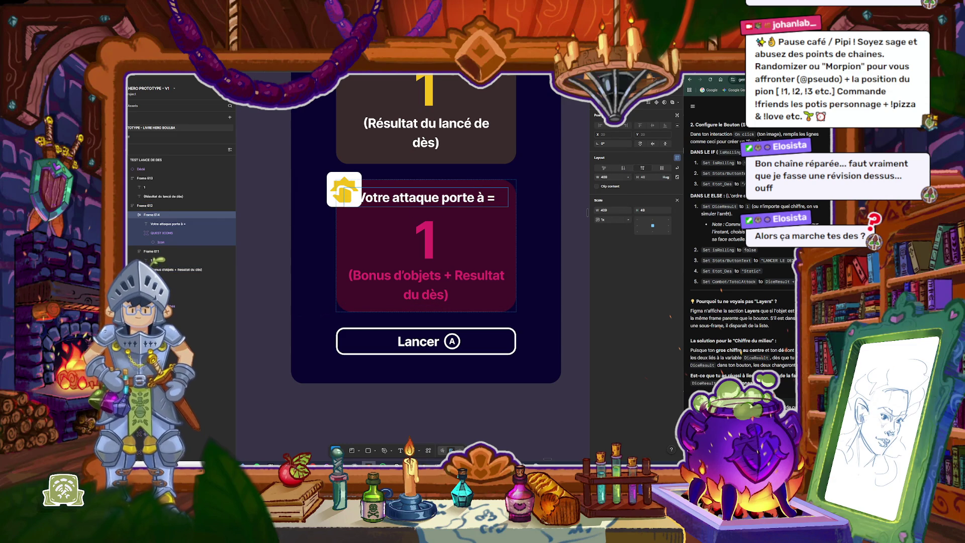
pyautogui.doubleClick(457, 202)
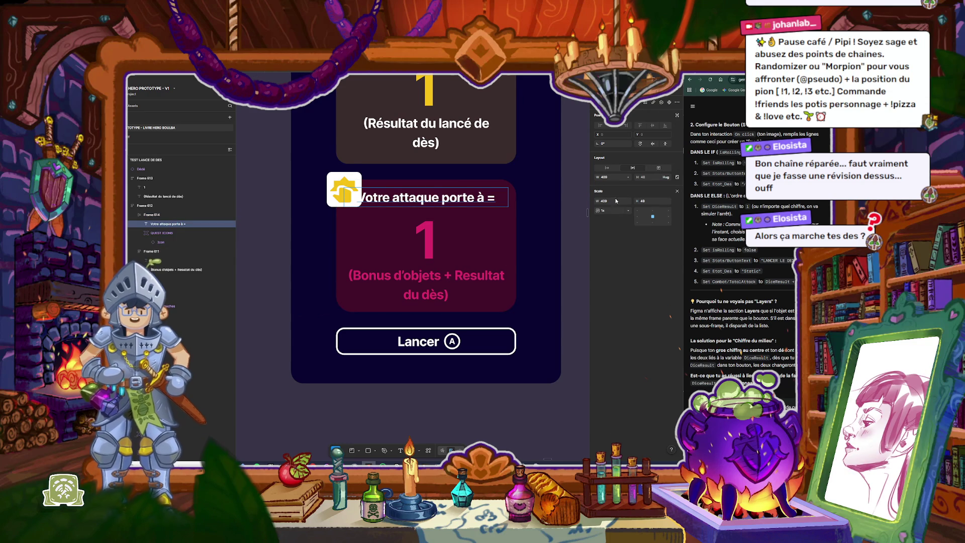
pyautogui.click(341, 449)
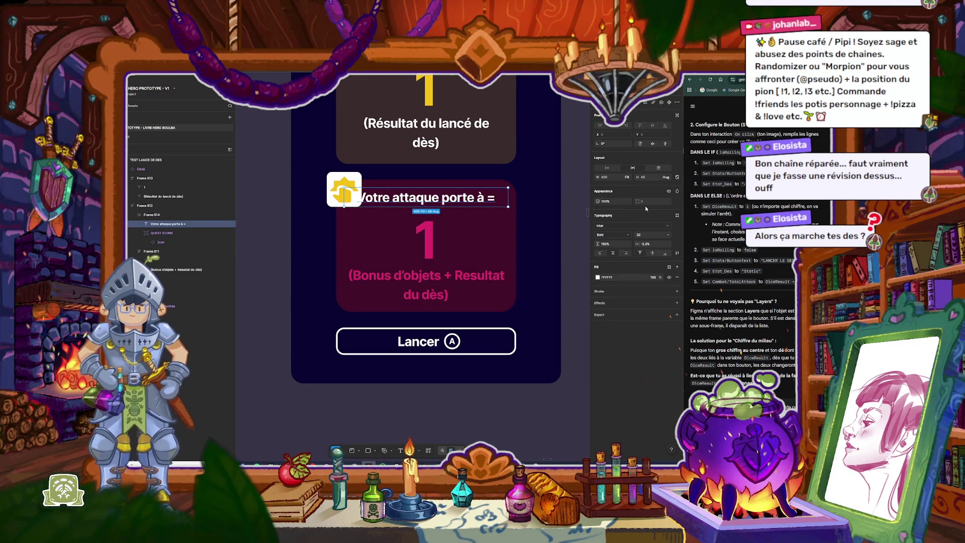
pyautogui.click(626, 255)
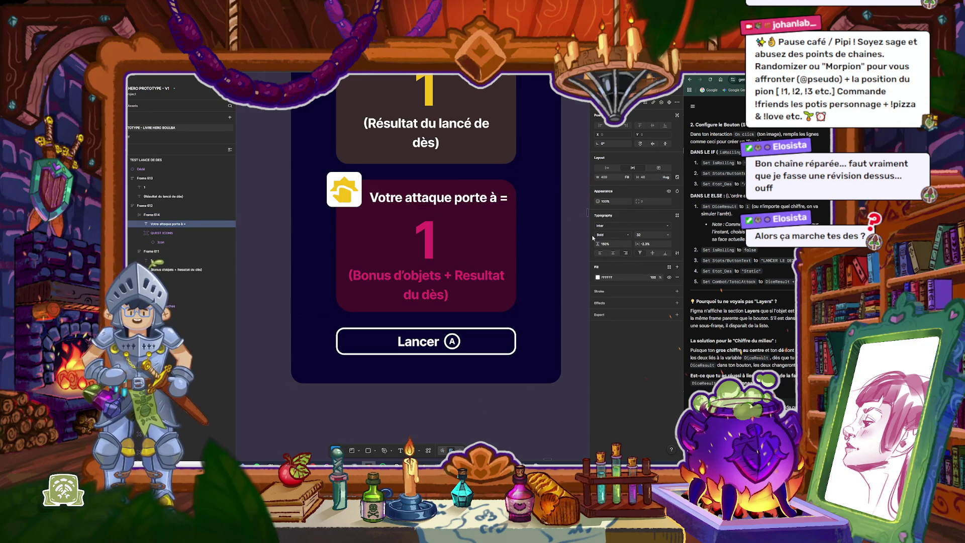
# Step: Retype the heading from 'Votre attaque porte à =' to 'Votre attaque est de...'
pyautogui.doubleClick(498, 197)
pyautogui.doubleClick(502, 198)
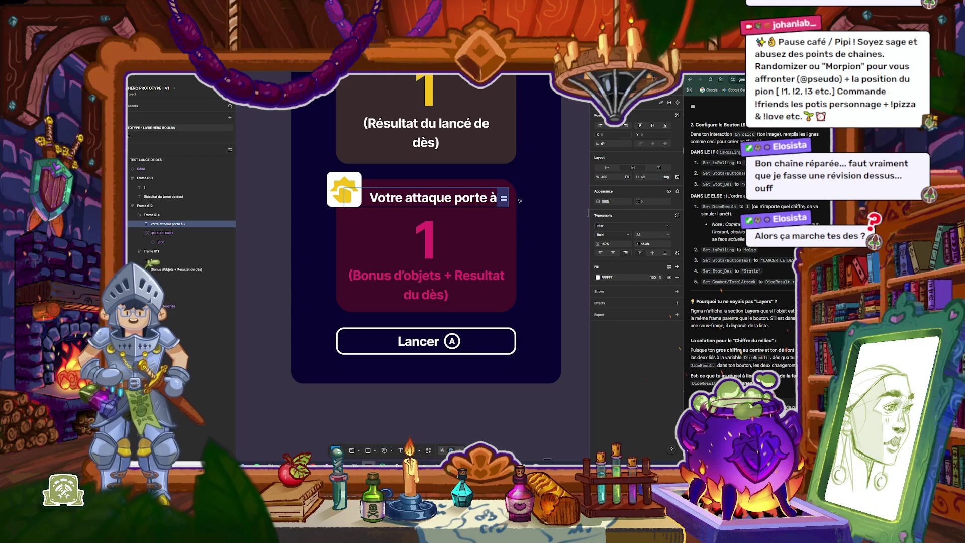
pyautogui.write('...')
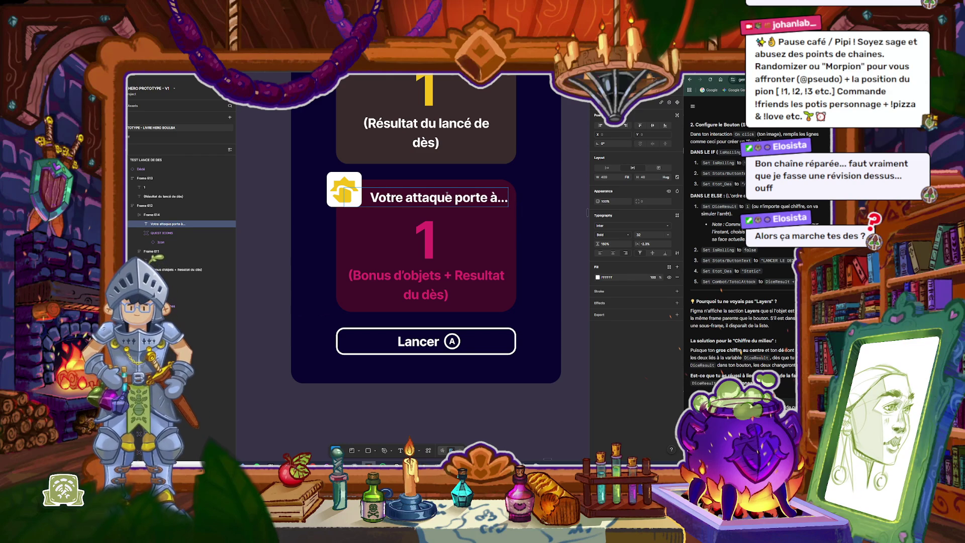
pyautogui.moveTo(453, 199); pyautogui.dragTo(487, 199)
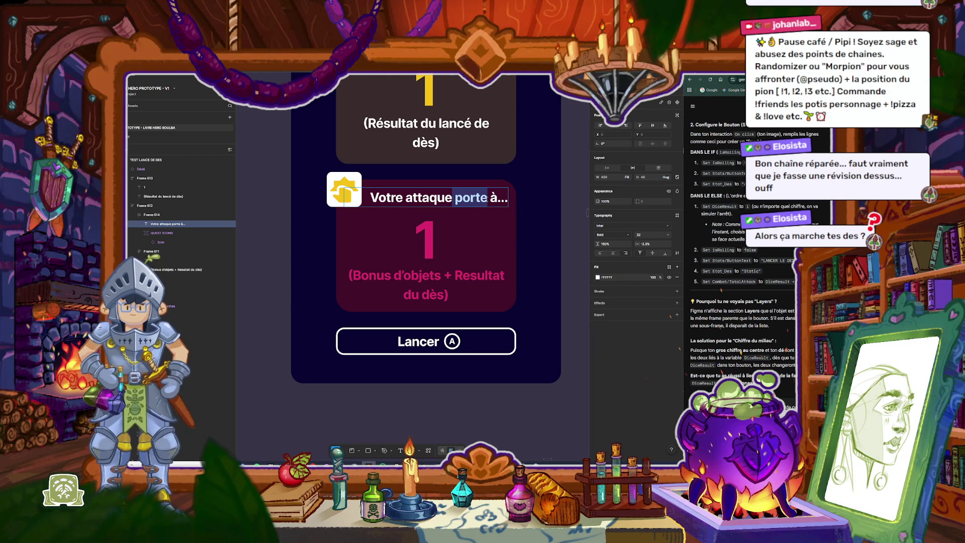
pyautogui.write('es')
pyautogui.press('BackSpace')
pyautogui.press('BackSpace')
pyautogui.write('es')
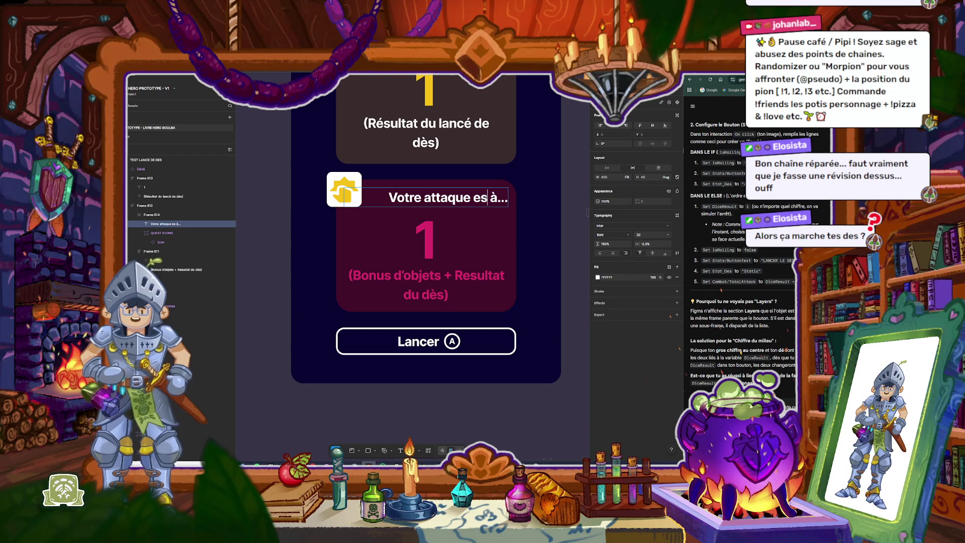
pyautogui.write('t')
pyautogui.hotkey('shift', 'Right')
pyautogui.hotkey('shift', 'Right')
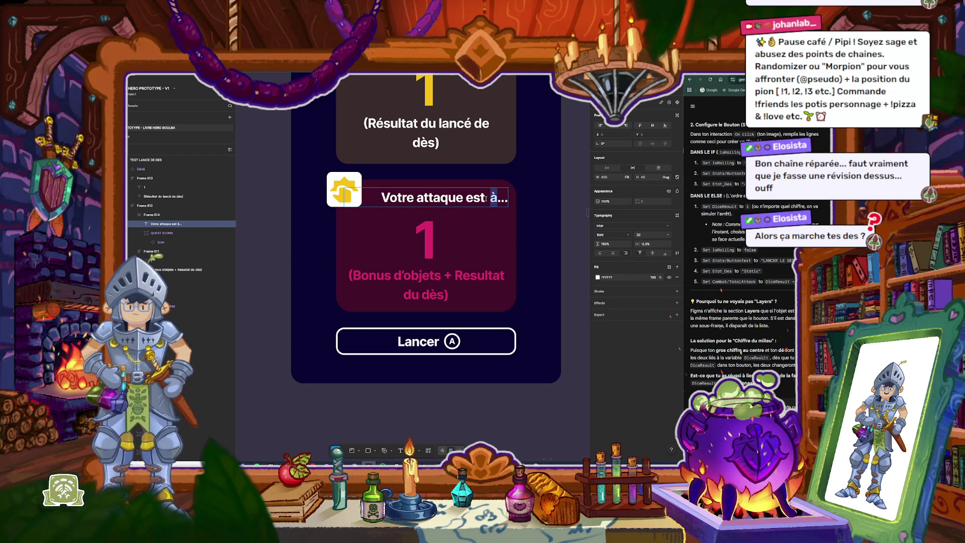
pyautogui.write('de')
pyautogui.click(569, 185)
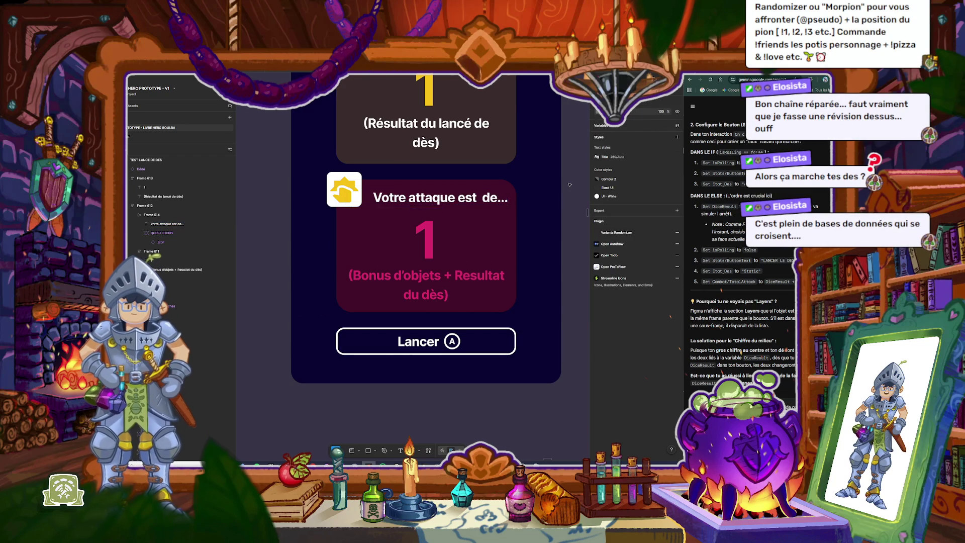
# Step: Snip the phone game screen mockup and paste the image into the chat prompt
pyautogui.scroll(3, 569, 185)
pyautogui.scroll(-5, 558, 227)
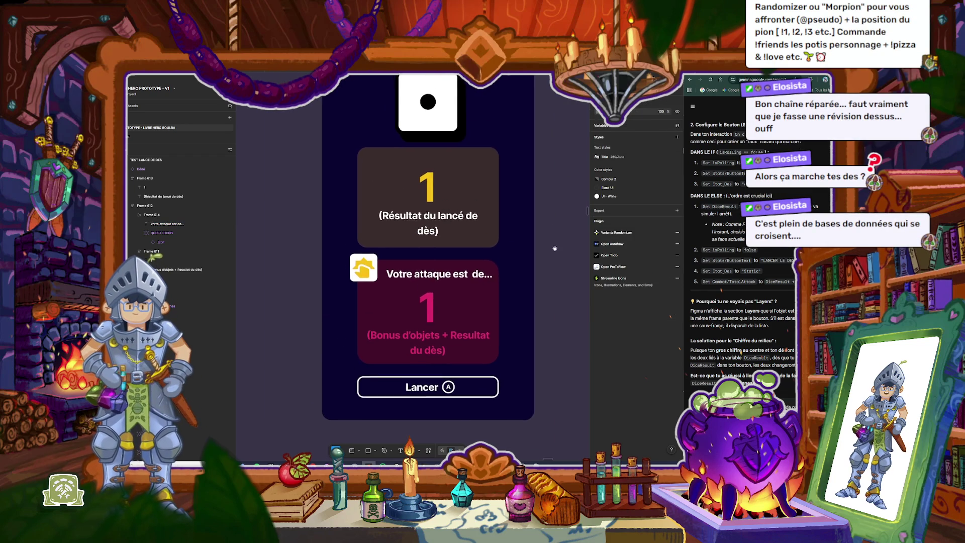
pyautogui.scroll(-5, 554, 242)
pyautogui.scroll(4, 556, 254)
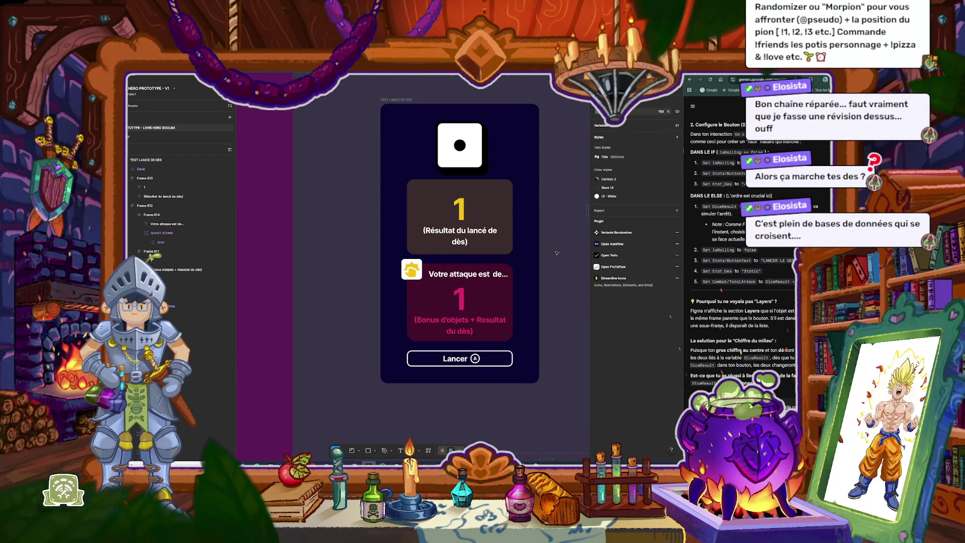
pyautogui.press('super+shift+s')
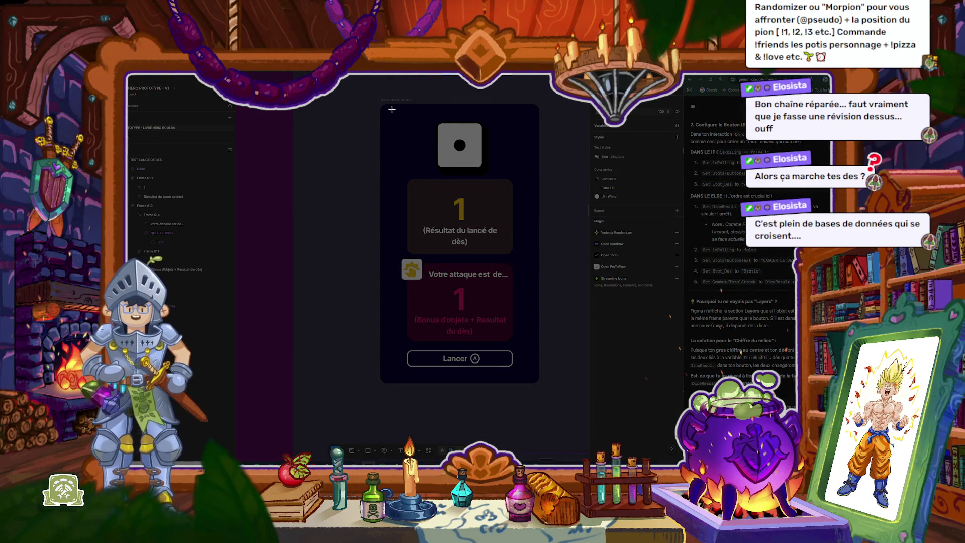
pyautogui.moveTo(368, 90); pyautogui.dragTo(567, 409)
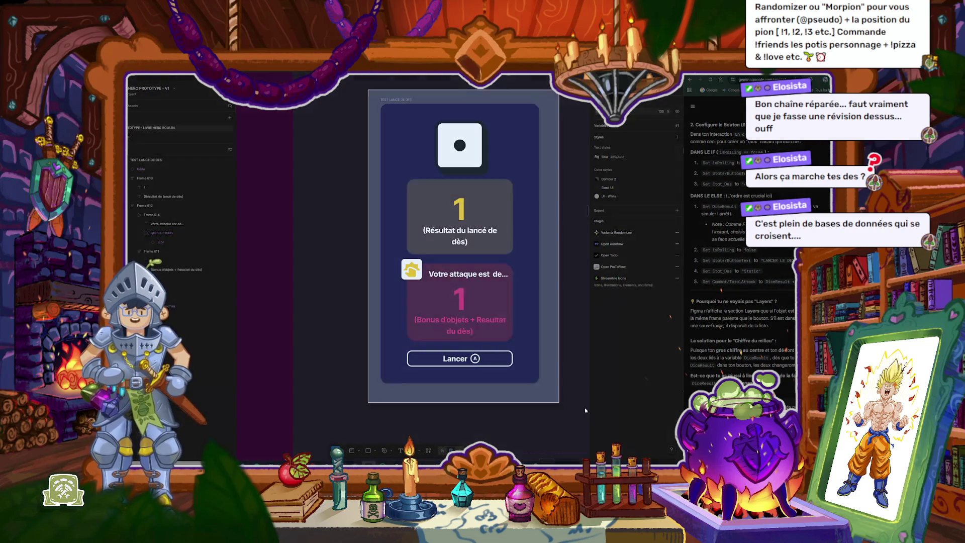
pyautogui.hotkey('ctrl', 'v')
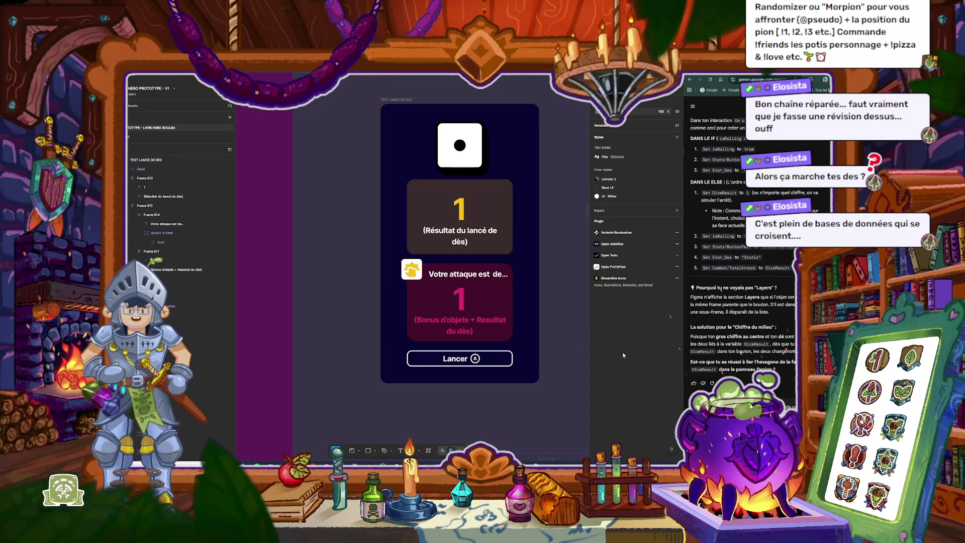
# Step: Preview the dice-roll frame as a prototype to check the Lancer button
pyautogui.scroll(-2, 425, 263)
pyautogui.scroll(-2, 426, 262)
pyautogui.scroll(3, 435, 168)
pyautogui.click(401, 144)
pyautogui.hotkey('shift', 'space')
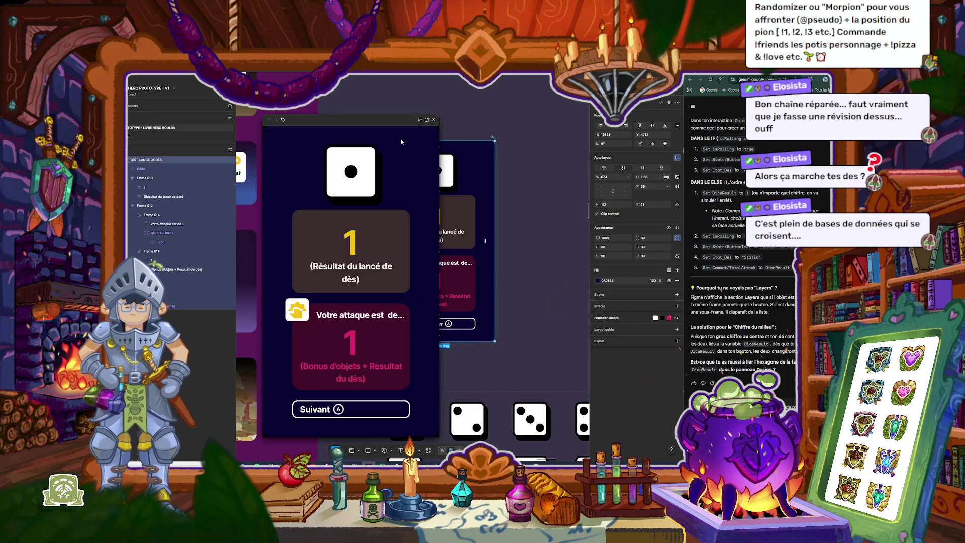
pyautogui.click(350, 412)
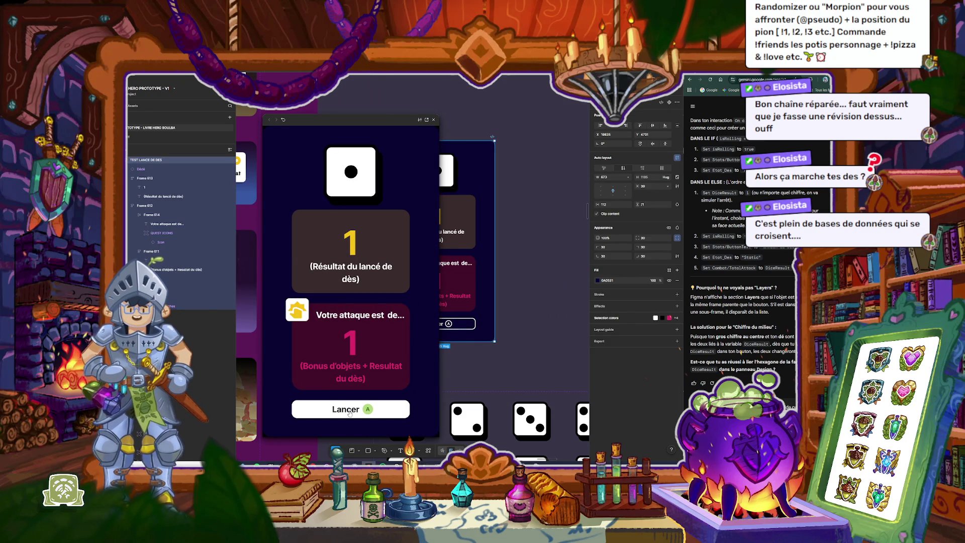
pyautogui.click(434, 120)
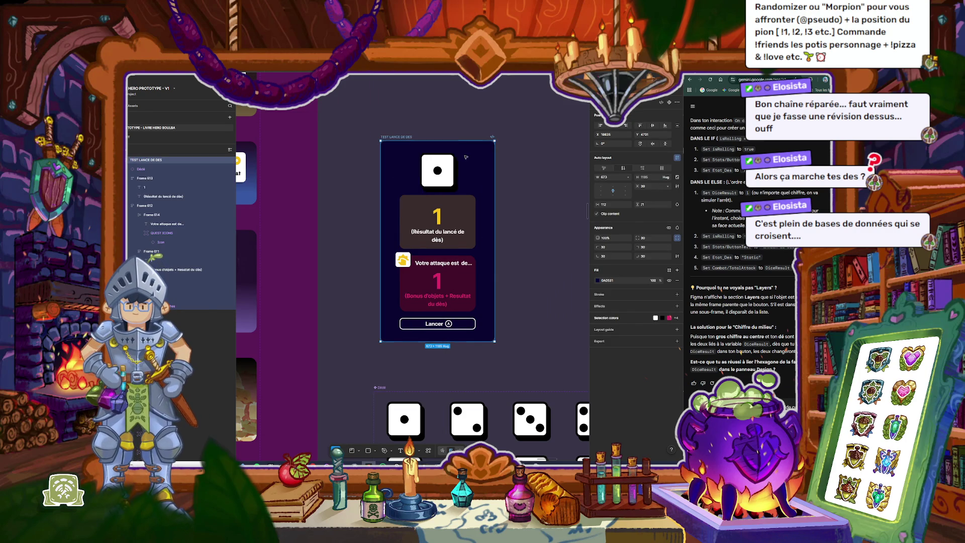
pyautogui.click(538, 233)
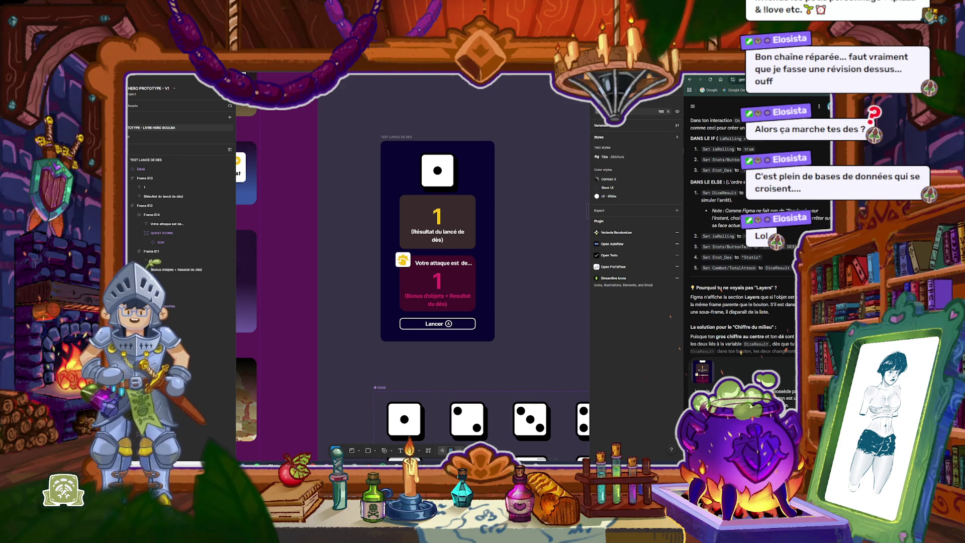
# Step: Send the screenshot question and highlight the reply's advice on the die's Face variants
pyautogui.press('Return')
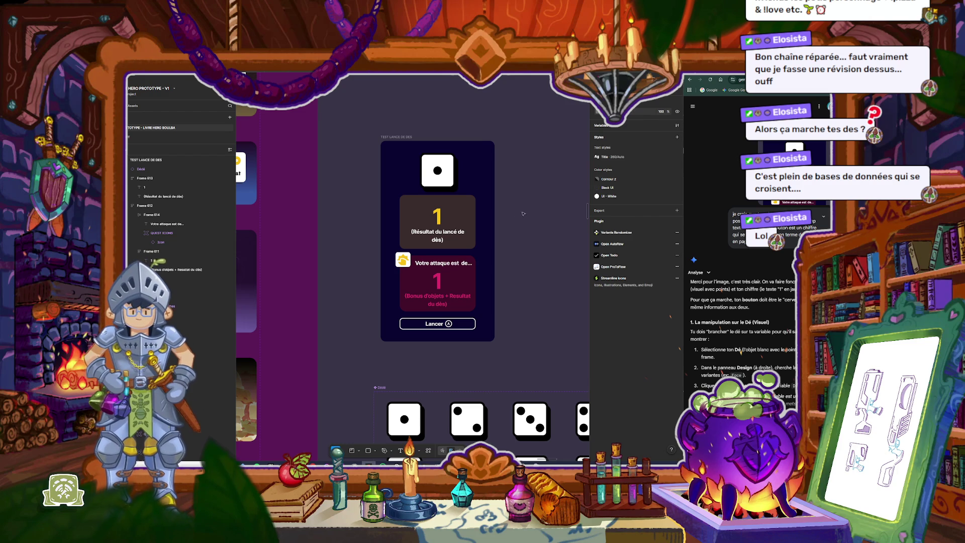
pyautogui.scroll(-2, 503, 219)
pyautogui.hscroll(2, 503, 219)
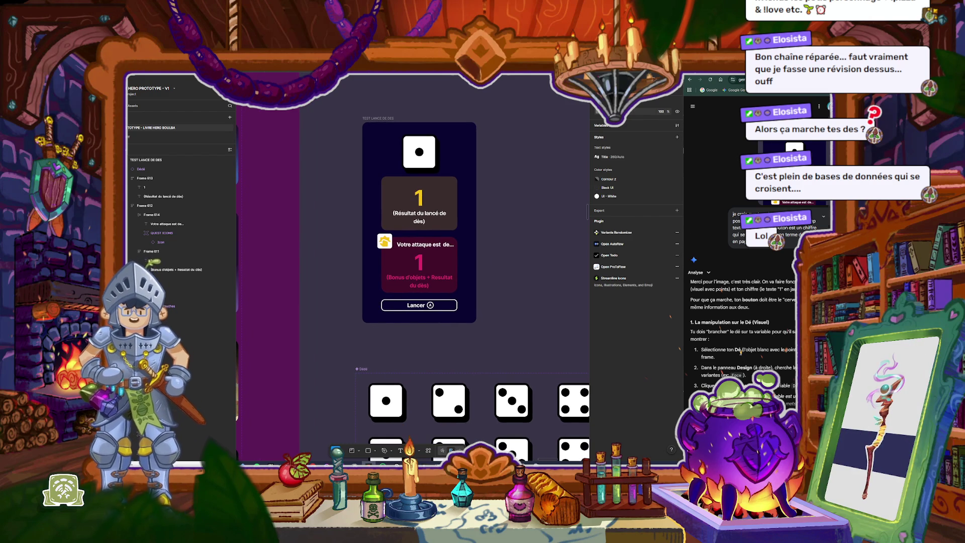
pyautogui.scroll(-1, 743, 362)
pyautogui.moveTo(734, 339); pyautogui.dragTo(776, 346)
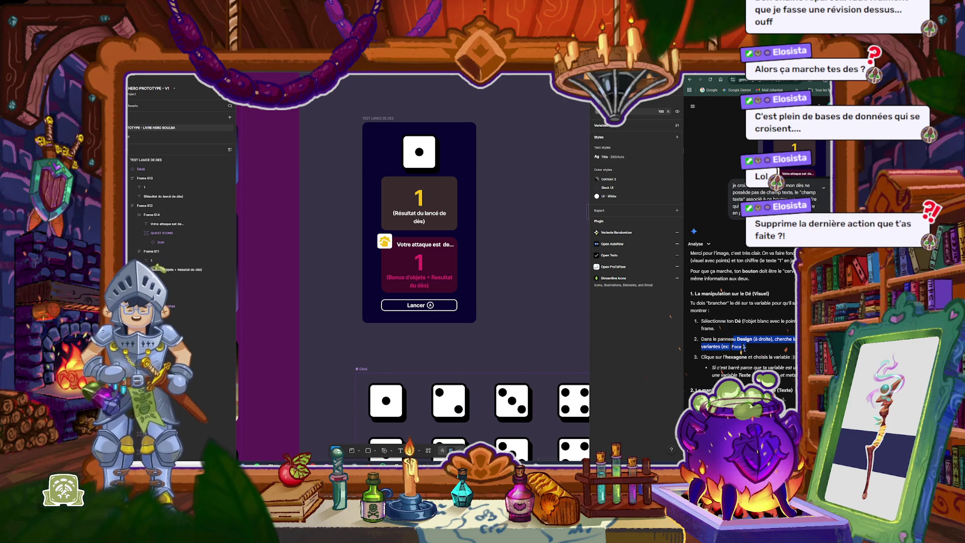
pyautogui.click(742, 351)
pyautogui.doubleClick(736, 347)
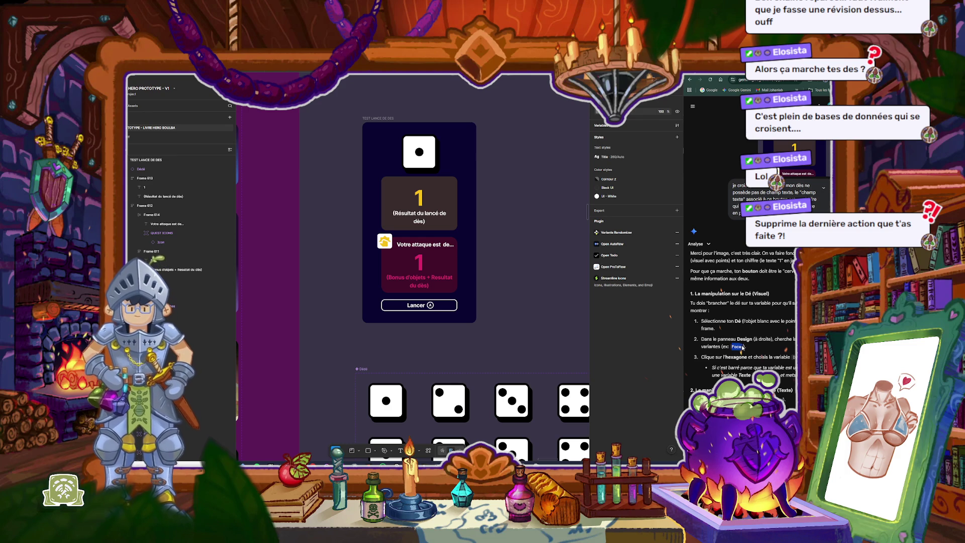
# Step: Snip the Dédé die's property settings and send the image to the assistant
pyautogui.click(419, 152)
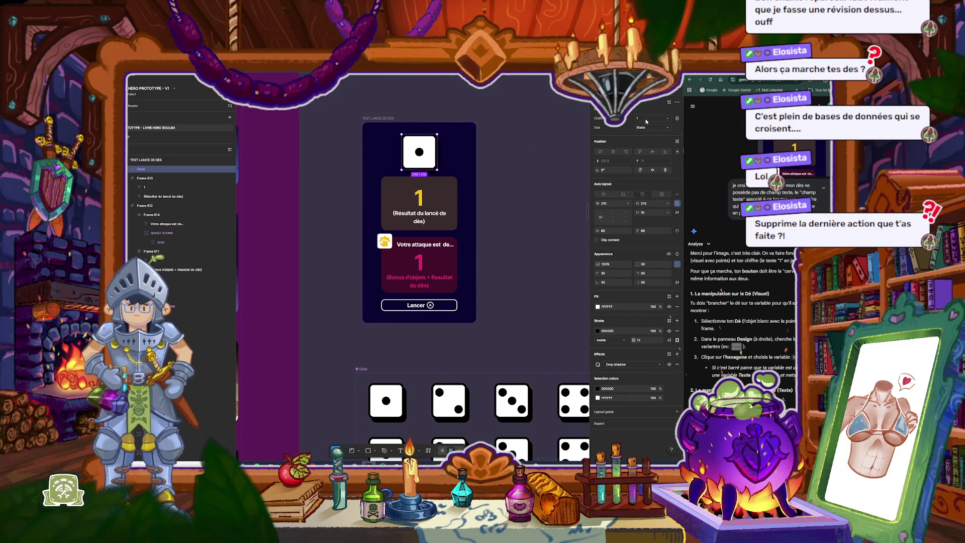
pyautogui.press('super+shift+s')
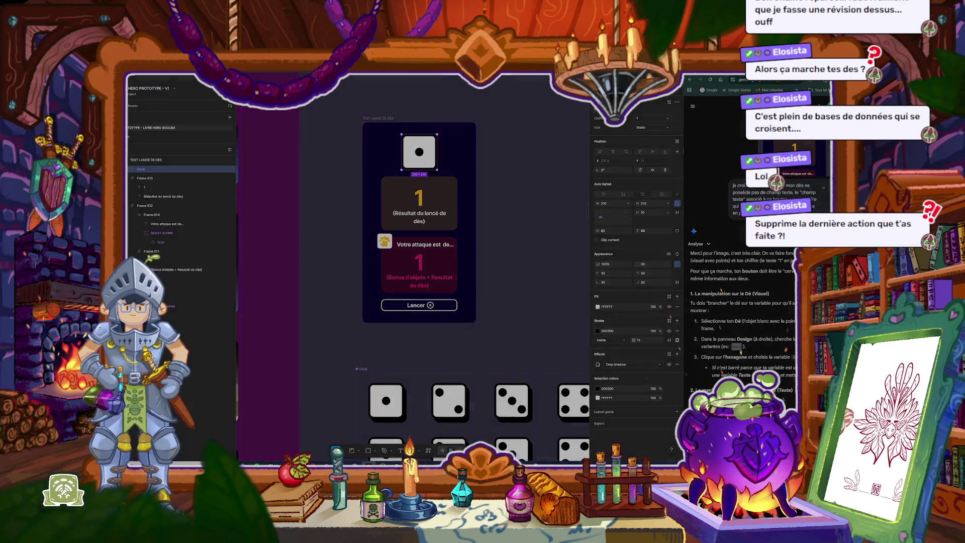
pyautogui.moveTo(591, 98); pyautogui.dragTo(683, 139)
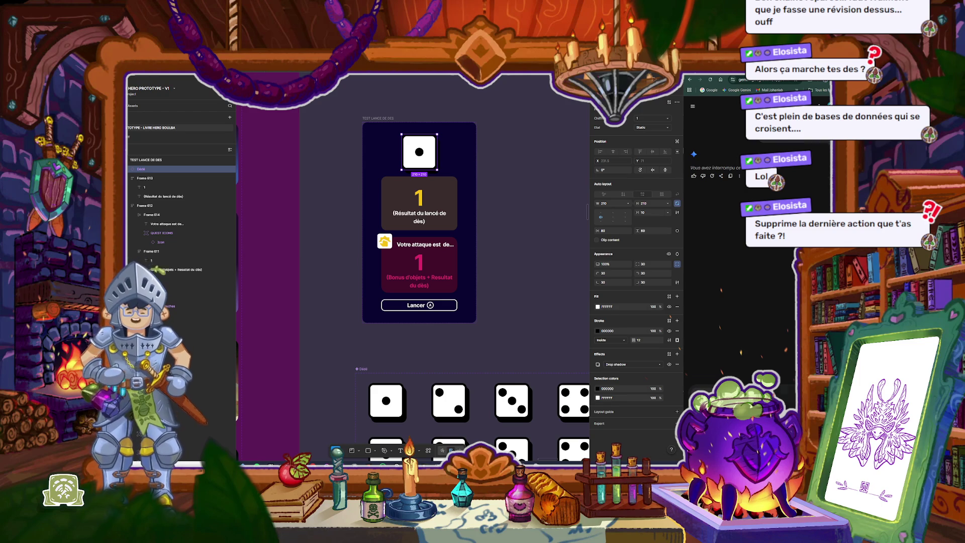
pyautogui.press('Return')
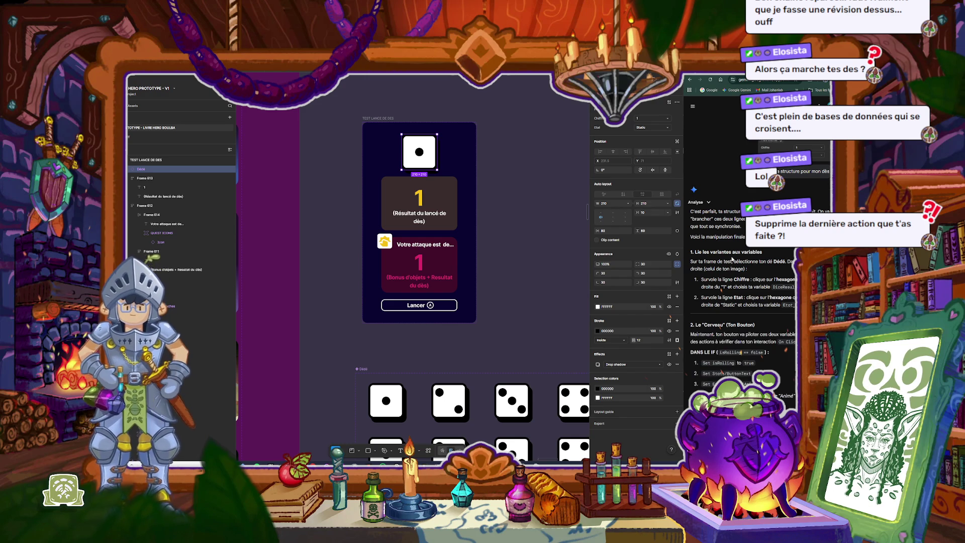
pyautogui.click(387, 119)
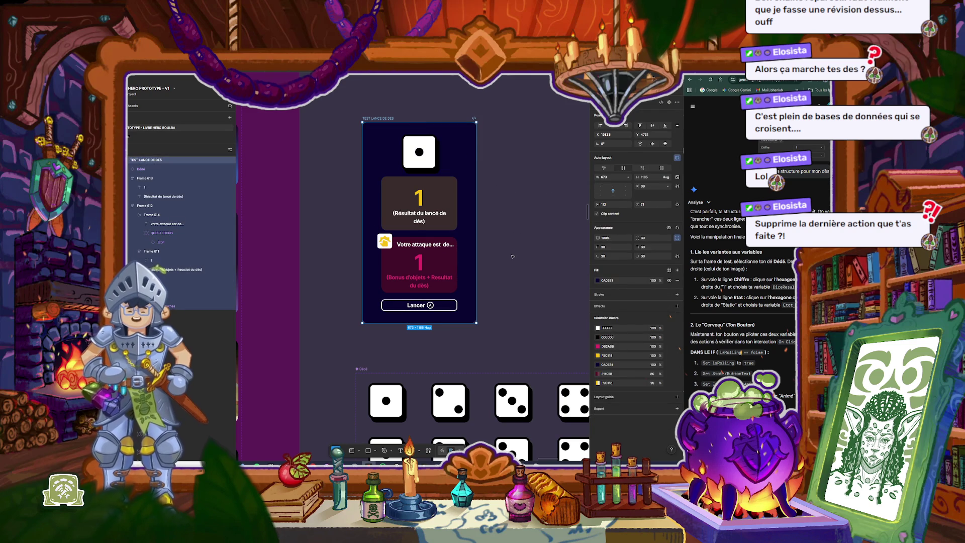
pyautogui.scroll(-3, 512, 257)
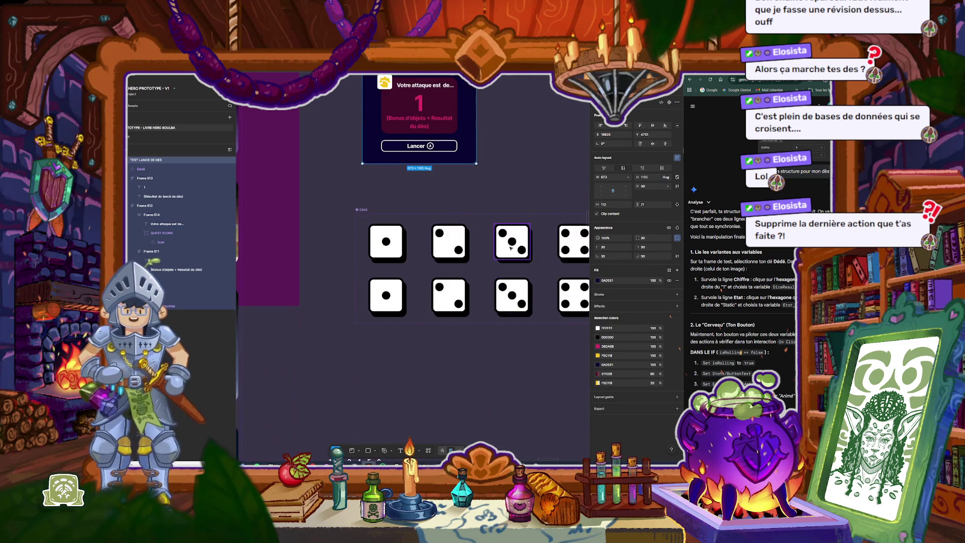
pyautogui.scroll(-1, 495, 221)
pyautogui.scroll(-4, 496, 211)
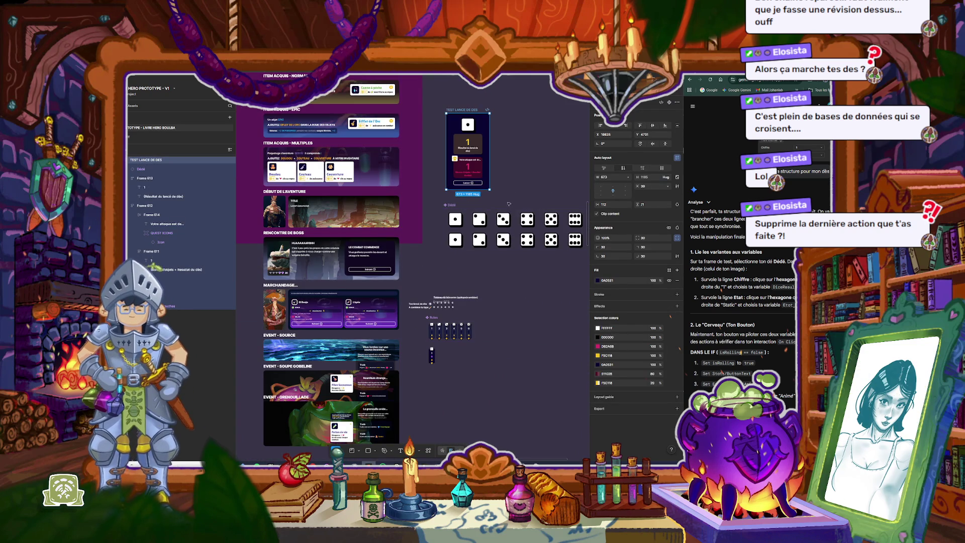
pyautogui.scroll(3, 447, 346)
pyautogui.scroll(2, 447, 346)
pyautogui.scroll(1, 446, 346)
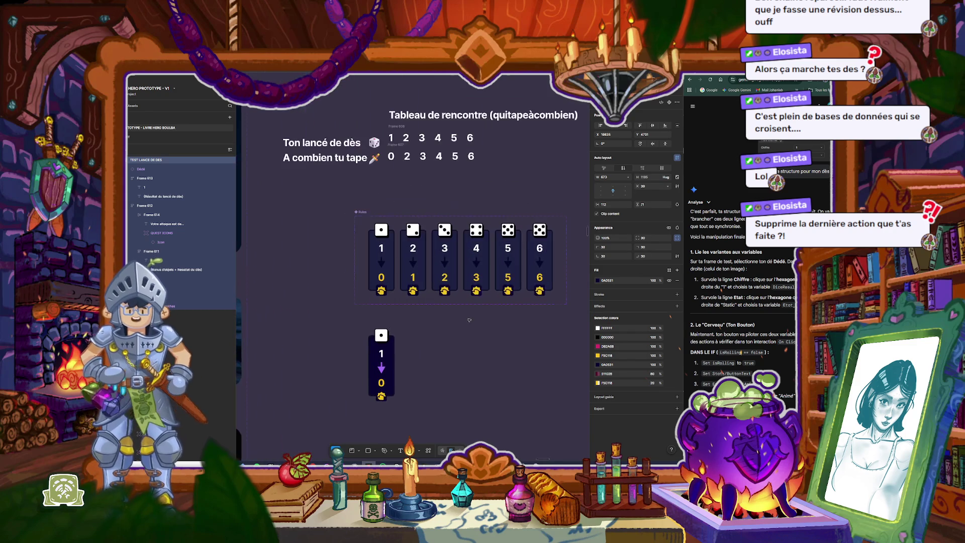
pyautogui.scroll(1, 504, 260)
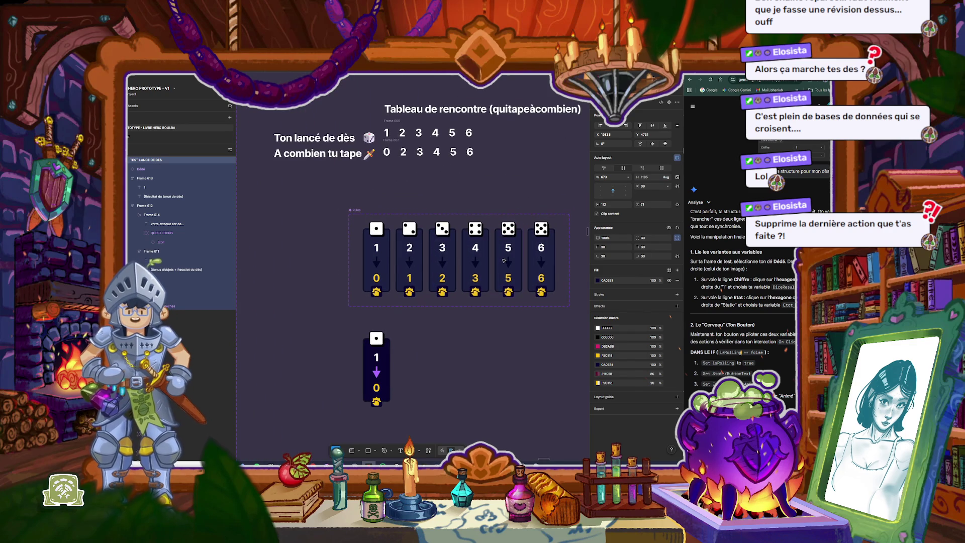
pyautogui.click(483, 185)
pyautogui.scroll(-2, 402, 211)
pyautogui.scroll(1, 327, 226)
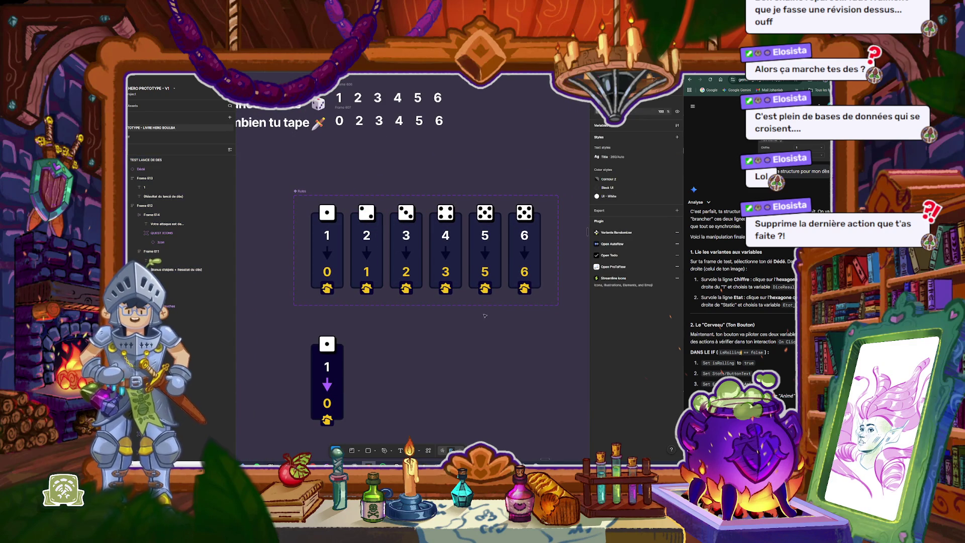
pyautogui.scroll(-3, 444, 326)
pyautogui.scroll(3, 445, 324)
pyautogui.scroll(-3, 448, 322)
pyautogui.scroll(4, 451, 315)
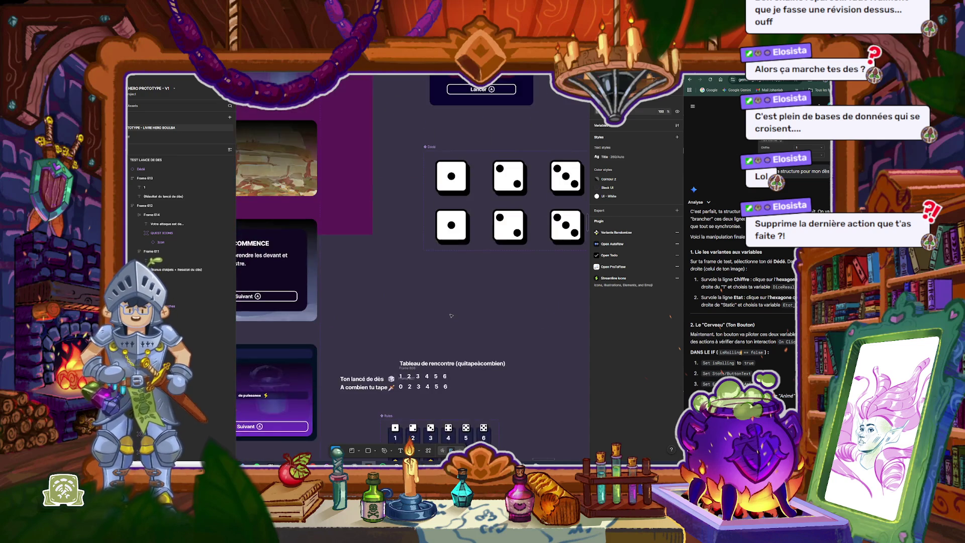
pyautogui.scroll(-3, 451, 316)
pyautogui.scroll(-2, 448, 310)
pyautogui.hscroll(3, 441, 301)
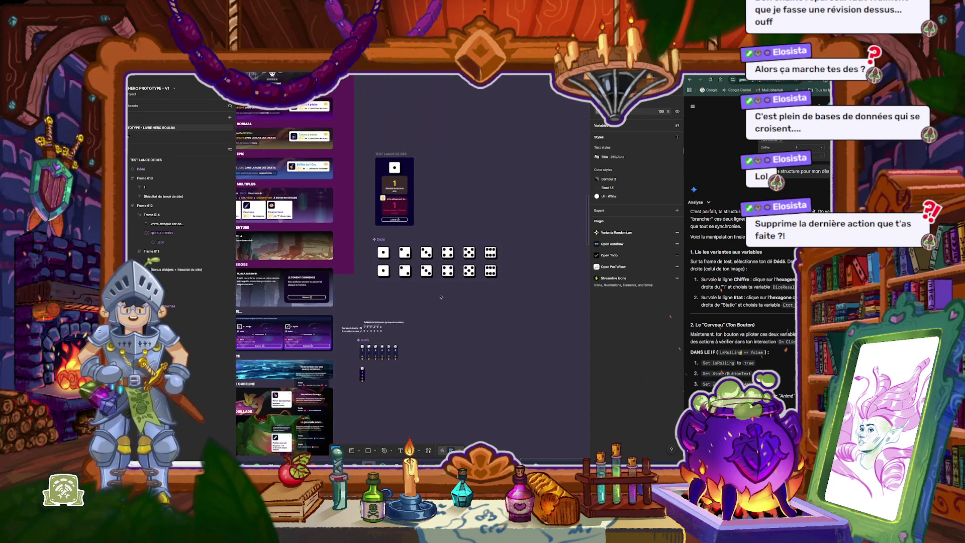
pyautogui.scroll(3, 442, 301)
pyautogui.scroll(2, 402, 261)
pyautogui.click(348, 239)
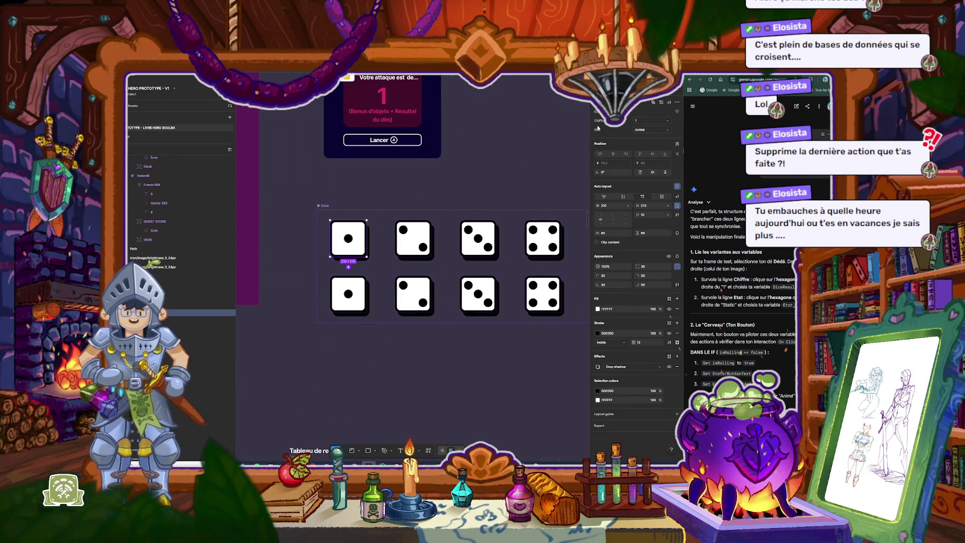
pyautogui.hotkey('shift', 'space')
pyautogui.click(433, 120)
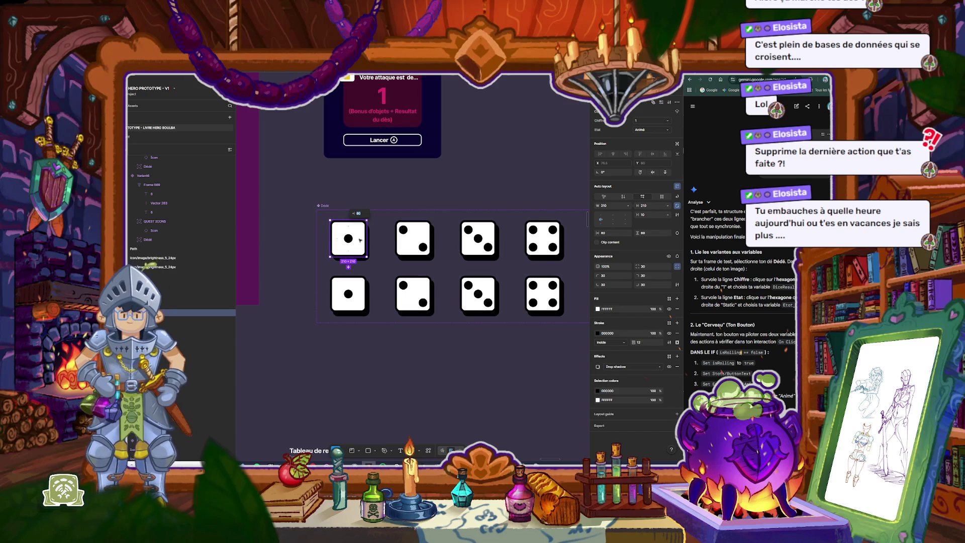
pyautogui.moveTo(360, 239); pyautogui.dragTo(359, 401)
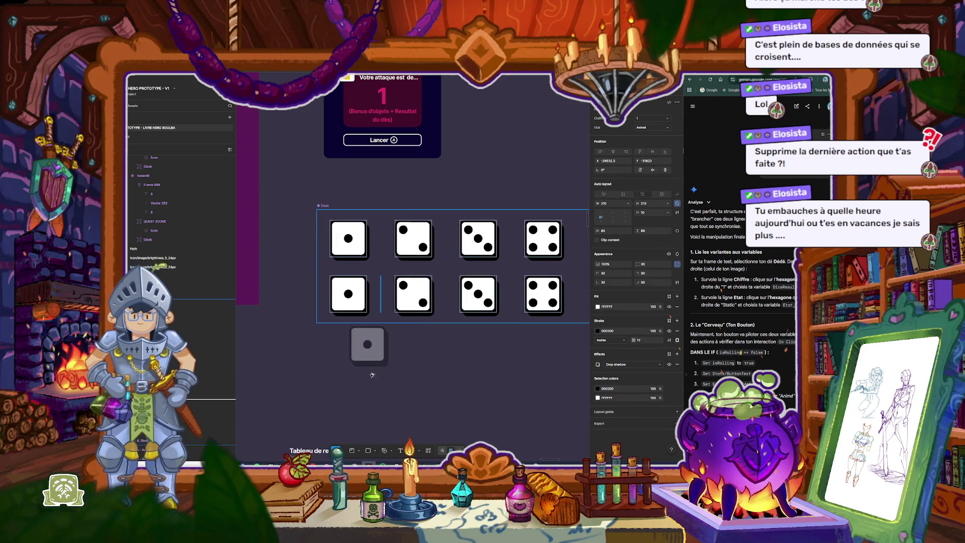
pyautogui.scroll(-5, 459, 382)
pyautogui.hscroll(-3, 459, 381)
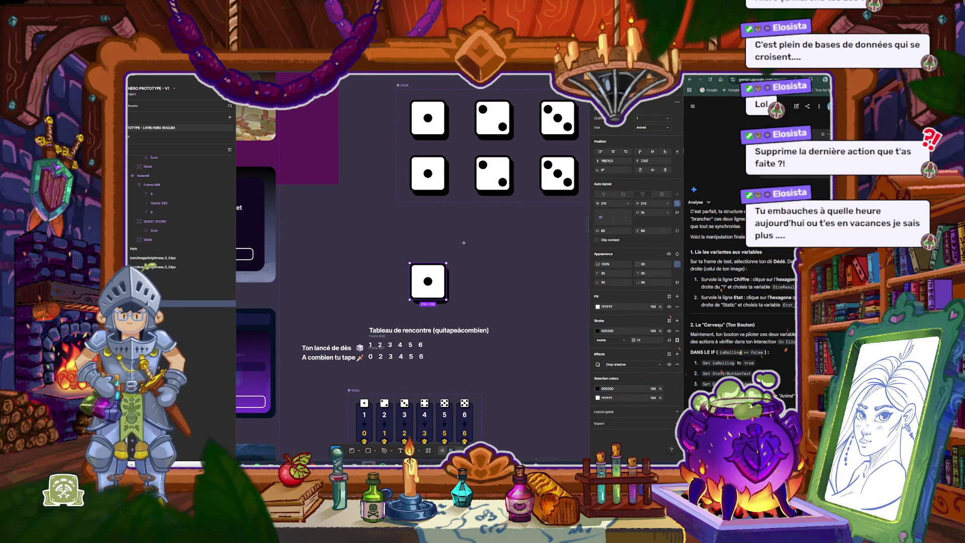
pyautogui.press('f')
pyautogui.moveTo(398, 251)
pyautogui.mouseDown()
pyautogui.moveTo(468, 326)
pyautogui.moveTo(463, 315)
pyautogui.mouseUp()
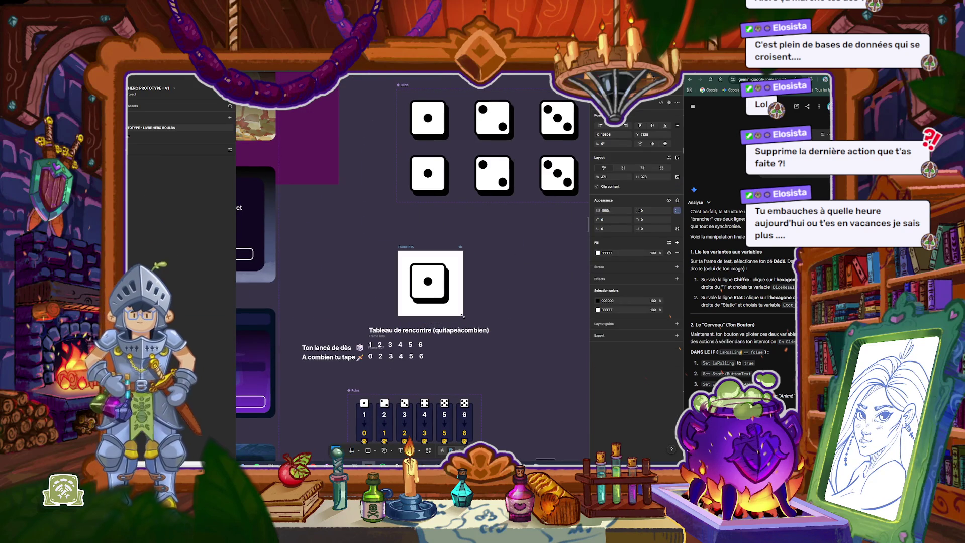
pyautogui.hotkey('shift', 'space')
pyautogui.click(348, 189)
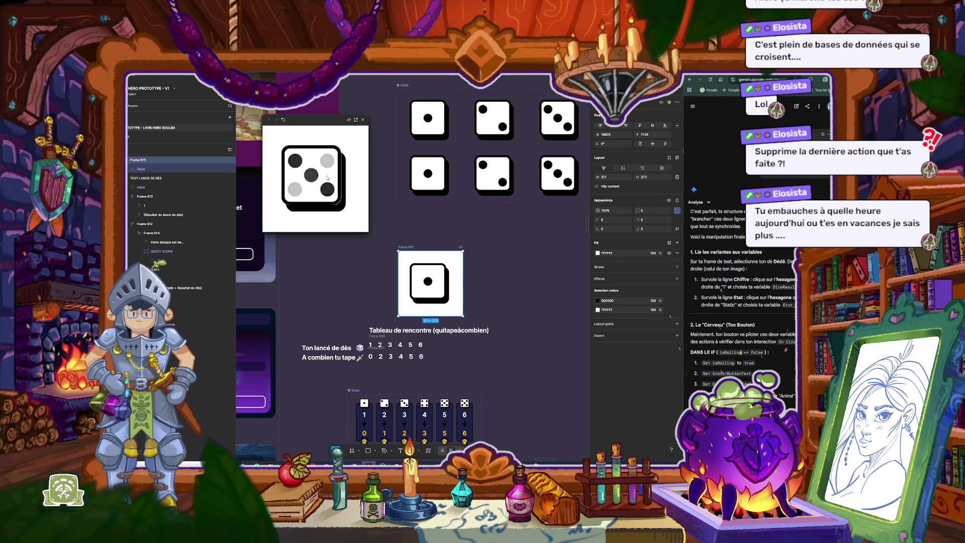
pyautogui.press('Escape')
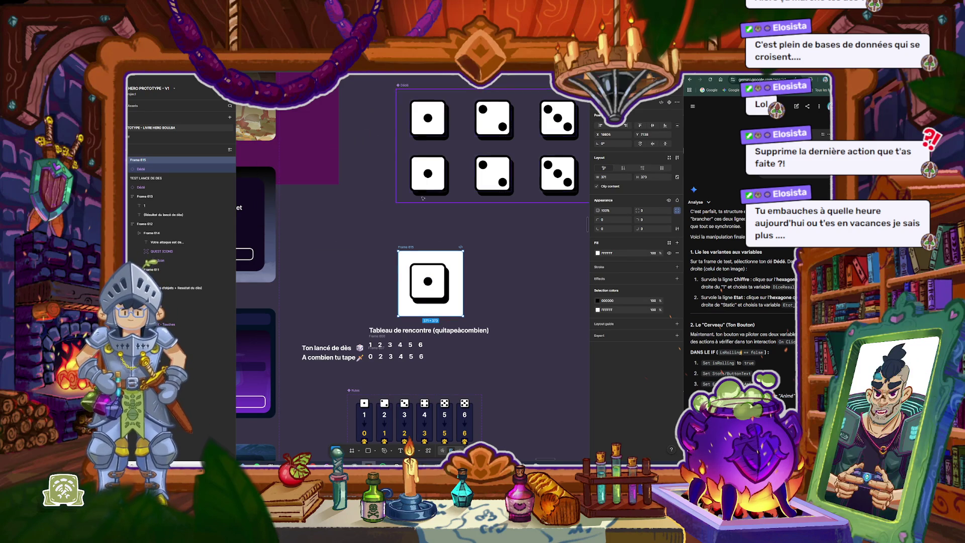
pyautogui.press('Delete')
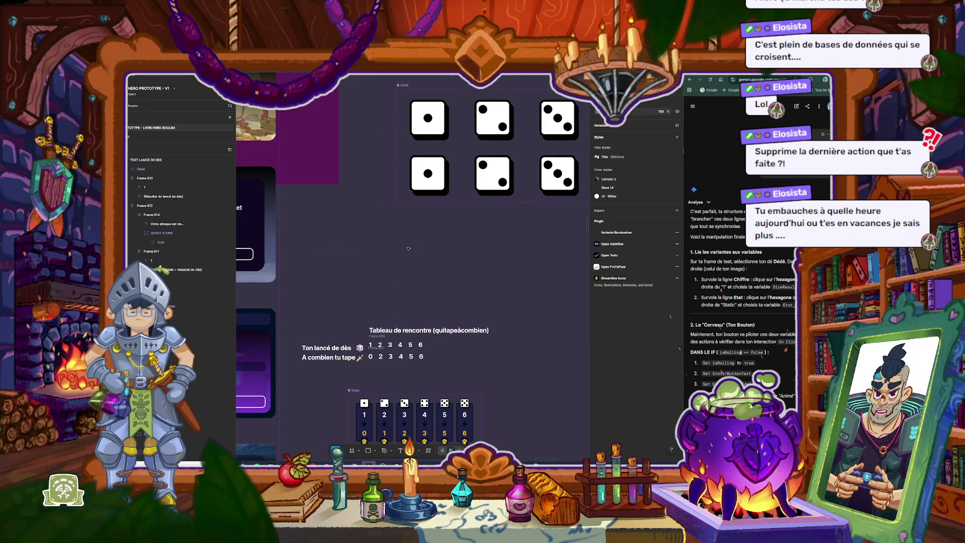
pyautogui.scroll(5, 446, 245)
pyautogui.keyDown('ctrl'); pyautogui.scroll(-2, 446, 245); pyautogui.keyUp('ctrl')
pyautogui.scroll(5, 432, 176)
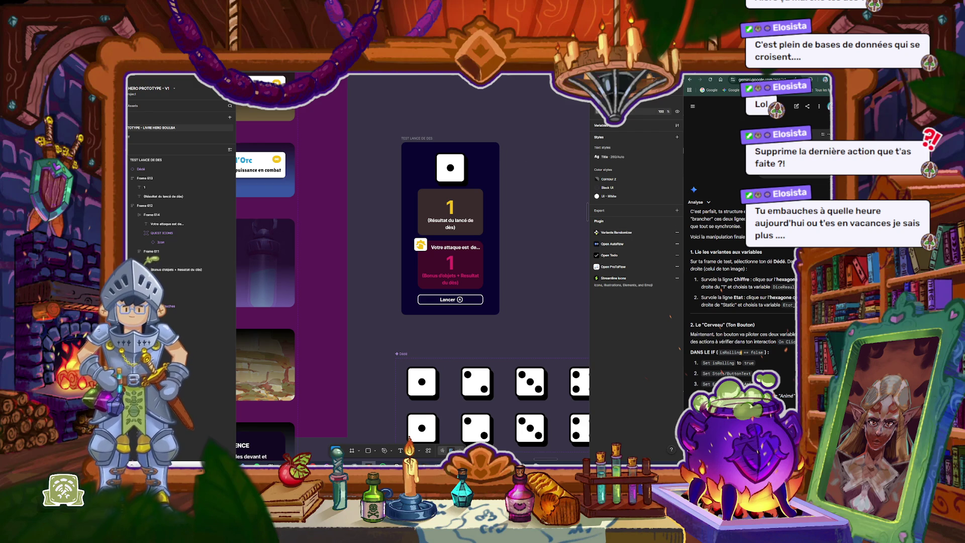
pyautogui.press('super+alt+d')
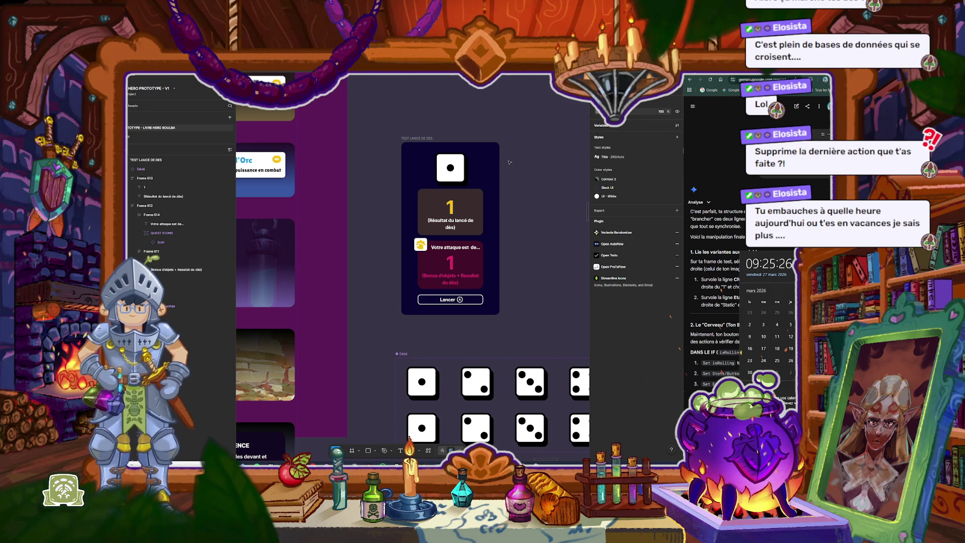
pyautogui.press('Escape')
# Step: Give the die absolute position and move it across the frame's top edge
pyautogui.scroll(3, 502, 157)
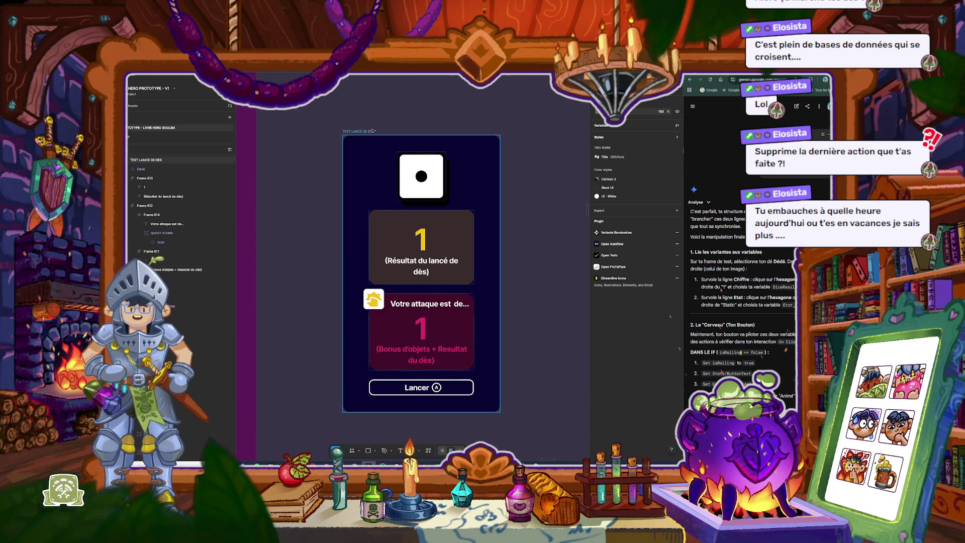
pyautogui.click(435, 209)
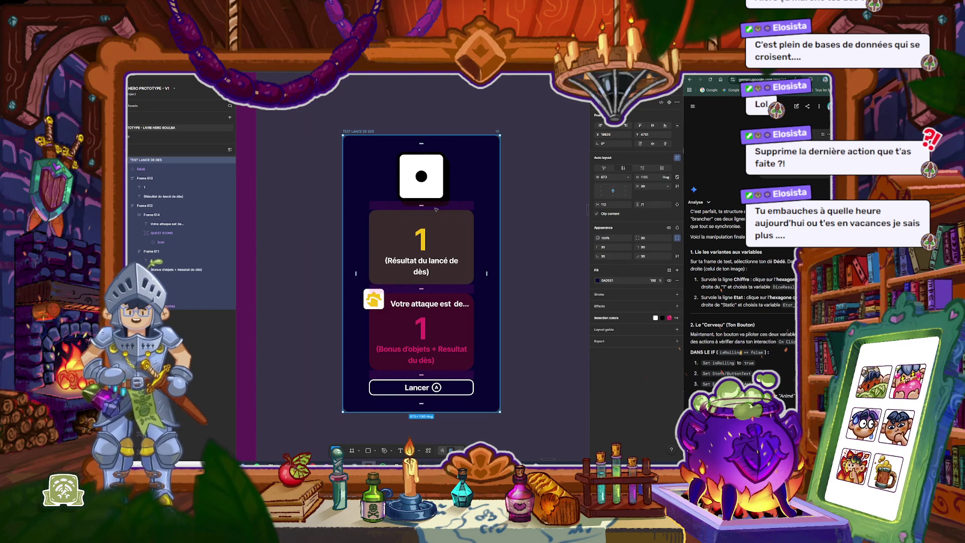
pyautogui.click(426, 183)
pyautogui.click(677, 142)
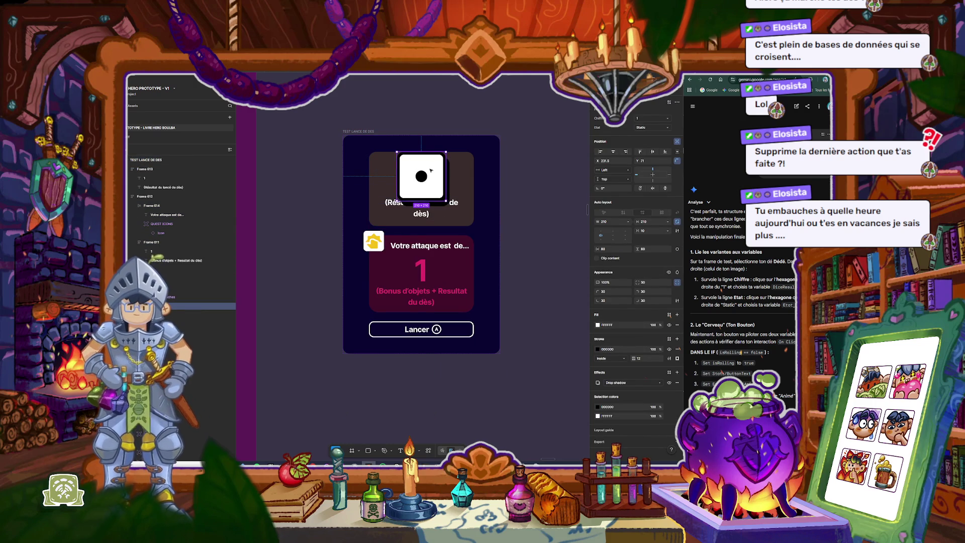
pyautogui.moveTo(431, 158); pyautogui.dragTo(432, 131)
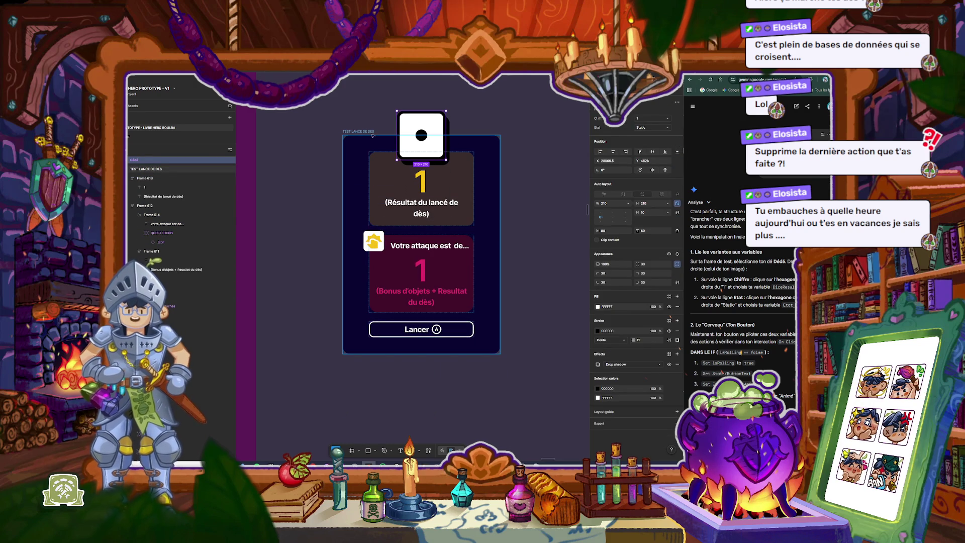
pyautogui.hotkey('ctrl', 'z')
pyautogui.moveTo(426, 170); pyautogui.dragTo(425, 135)
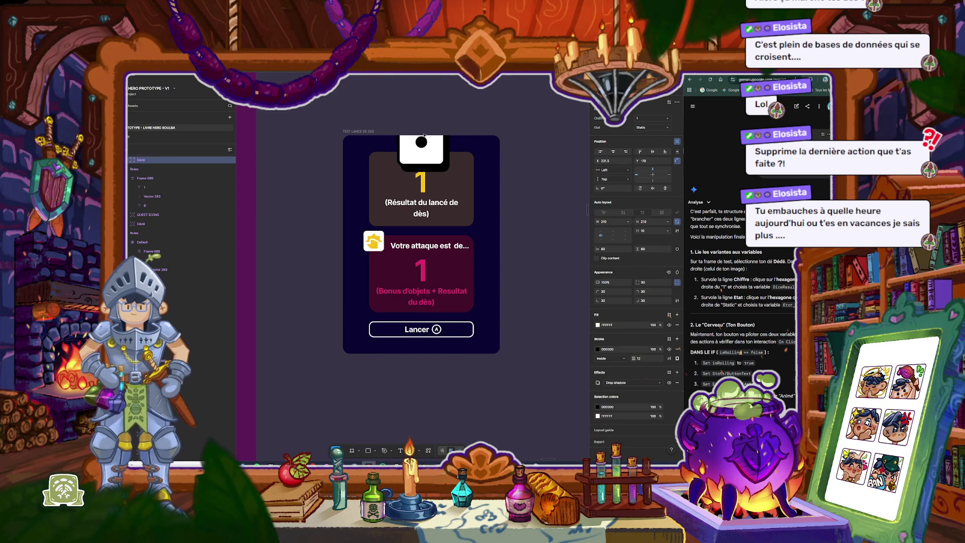
pyautogui.press('Escape')
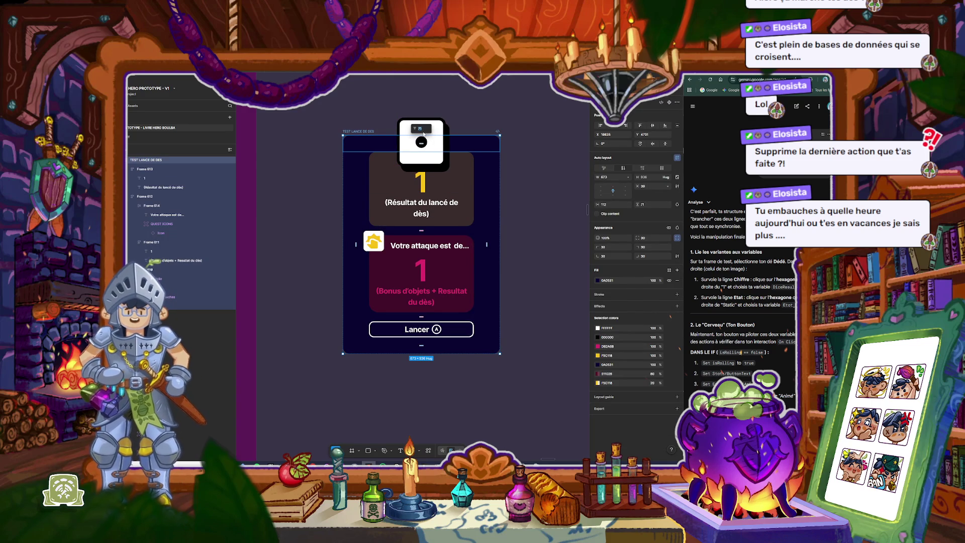
# Step: Raise the TEST LANCE DE DES frame's top padding to 202
pyautogui.moveTo(414, 129); pyautogui.dragTo(489, 132)
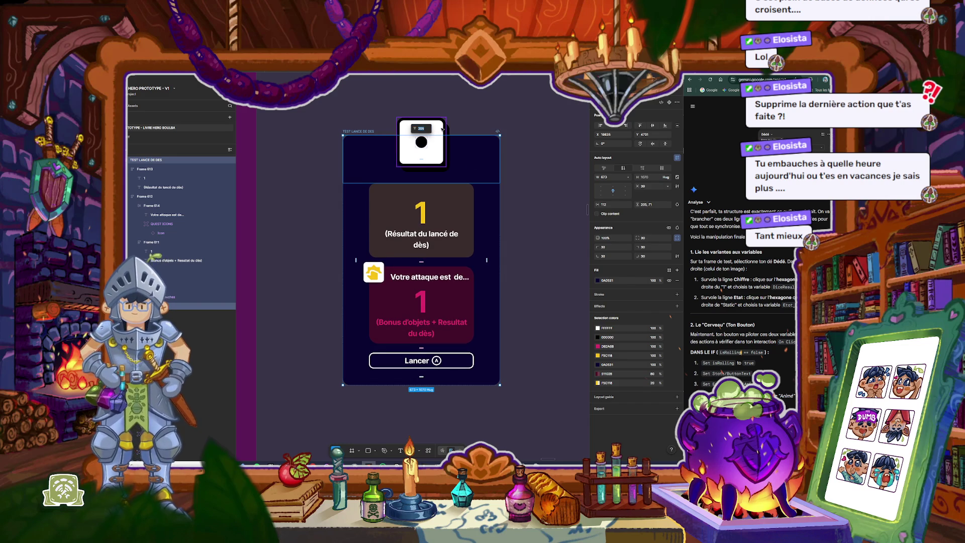
pyautogui.click(442, 128)
pyautogui.click(373, 150)
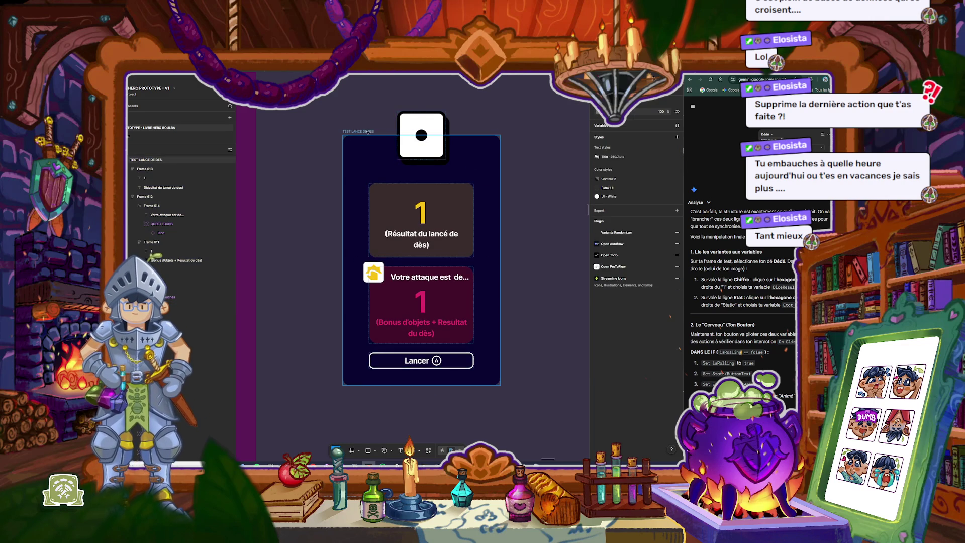
pyautogui.hscroll(-2, 372, 149)
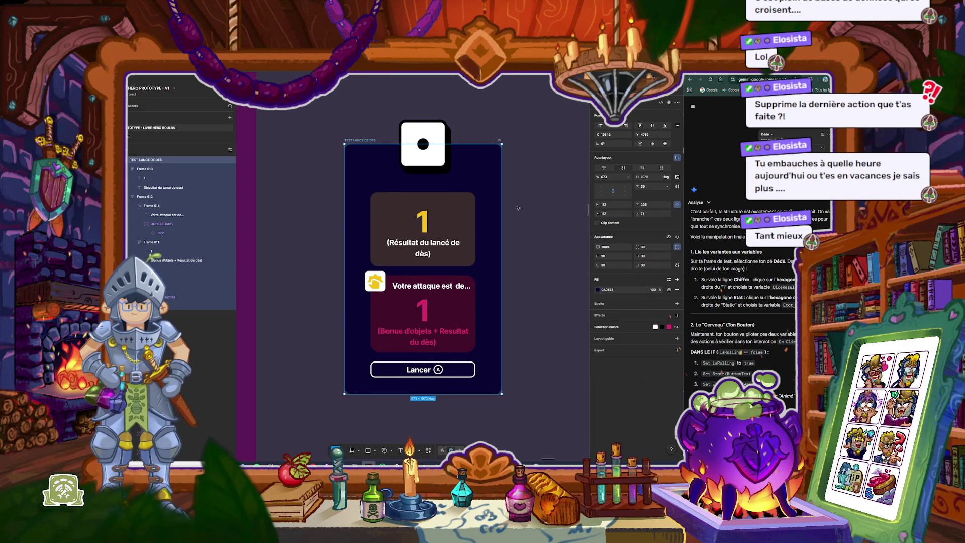
pyautogui.press('Escape')
pyautogui.hscroll(4, 449, 189)
pyautogui.scroll(-1, 448, 190)
pyautogui.scroll(-3, 478, 198)
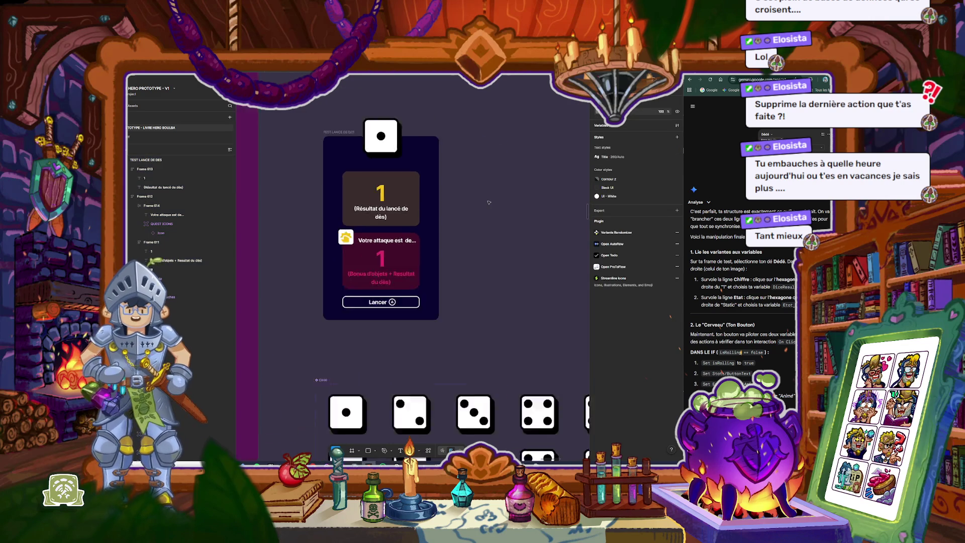
pyautogui.scroll(3, 493, 188)
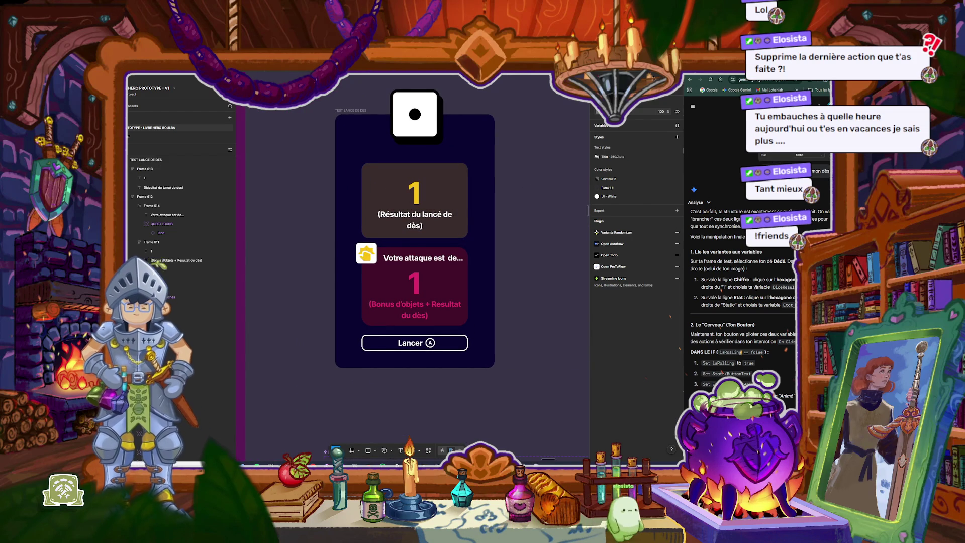
# Step: Bind the die's Chiffre property to the Combat/DiceResult variable
pyautogui.click(422, 122)
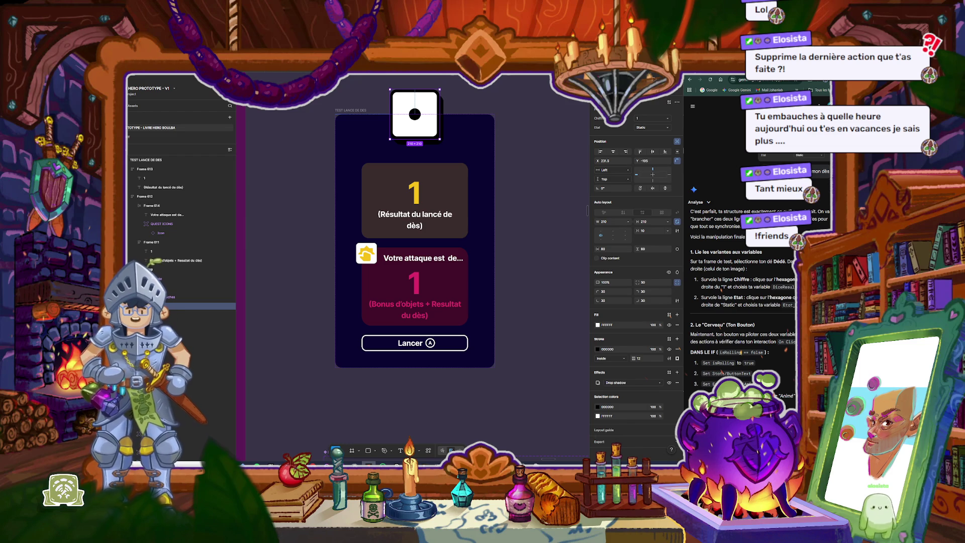
pyautogui.moveTo(672, 120)
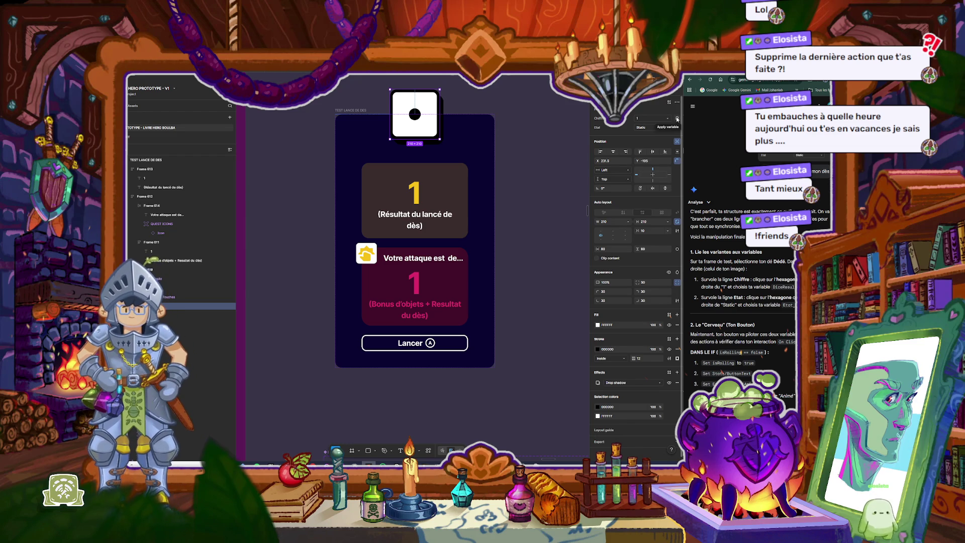
pyautogui.click(677, 118)
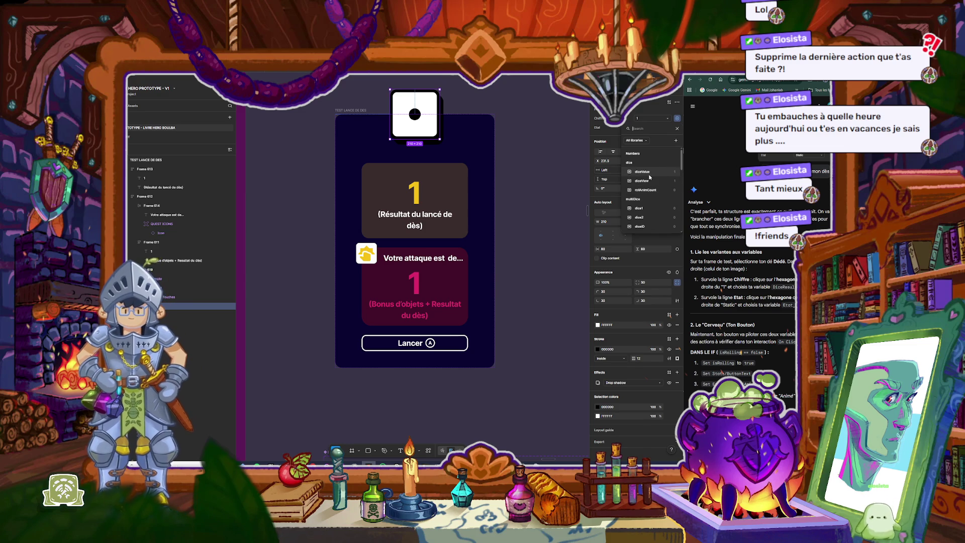
pyautogui.write('result')
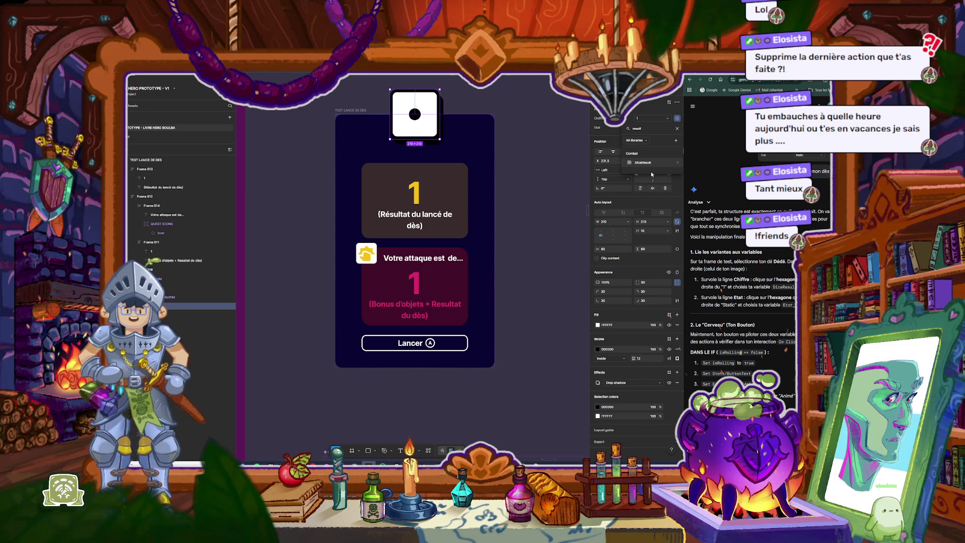
pyautogui.click(643, 163)
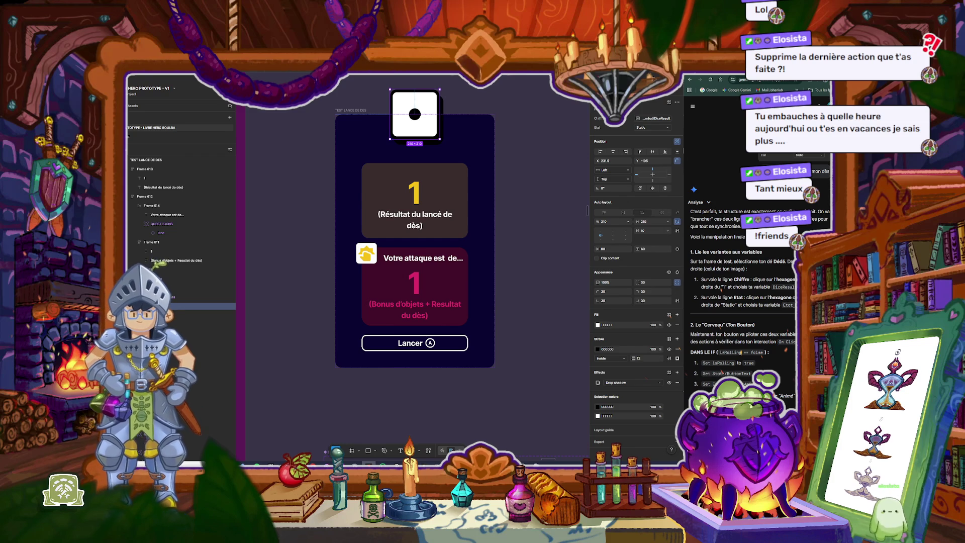
# Step: Bind the die's Etat property to the Etat_Des variable
pyautogui.click(669, 130)
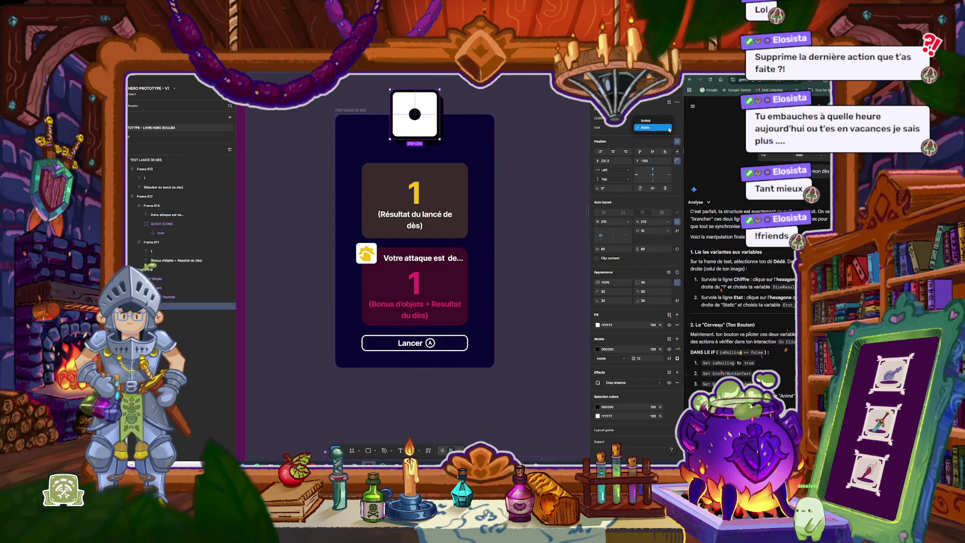
pyautogui.click(669, 128)
pyautogui.click(678, 128)
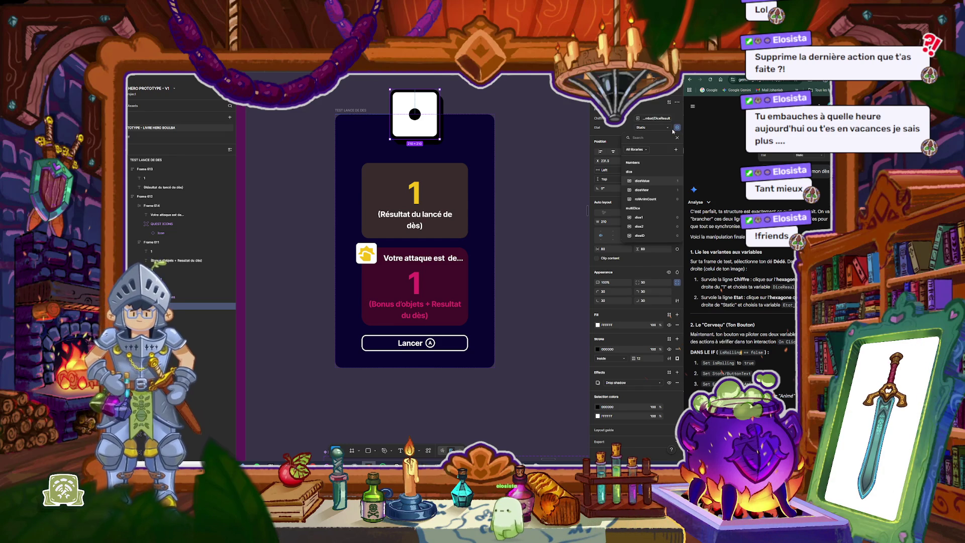
pyautogui.write('detat')
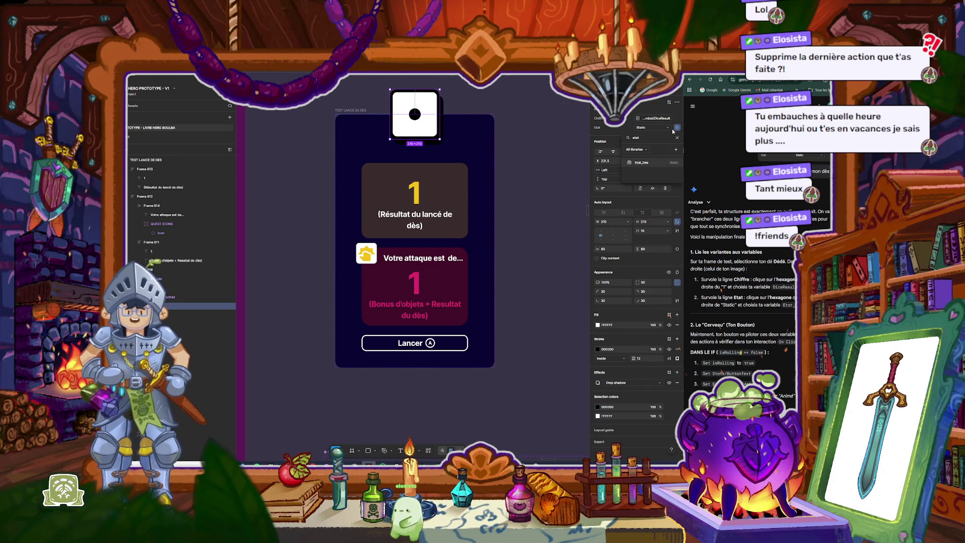
pyautogui.click(653, 166)
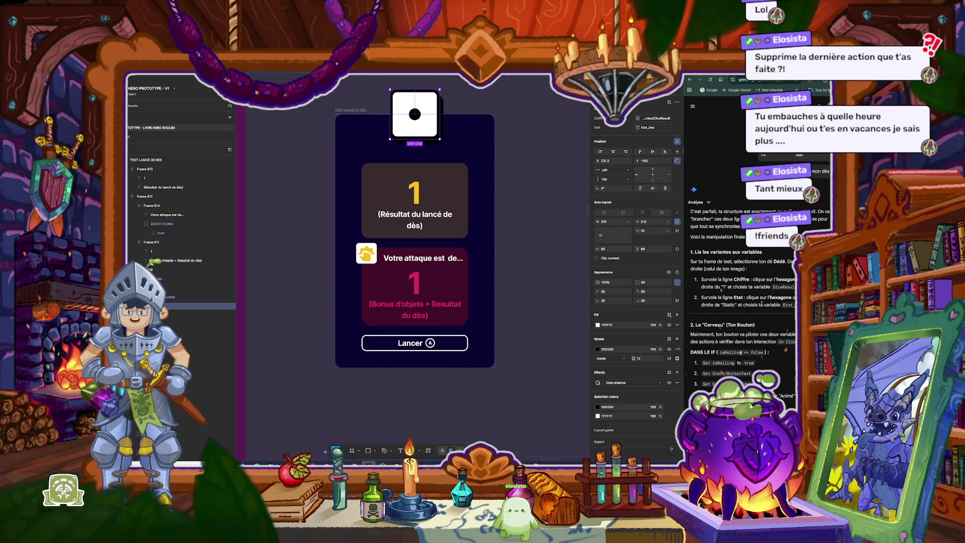
pyautogui.doubleClick(763, 297)
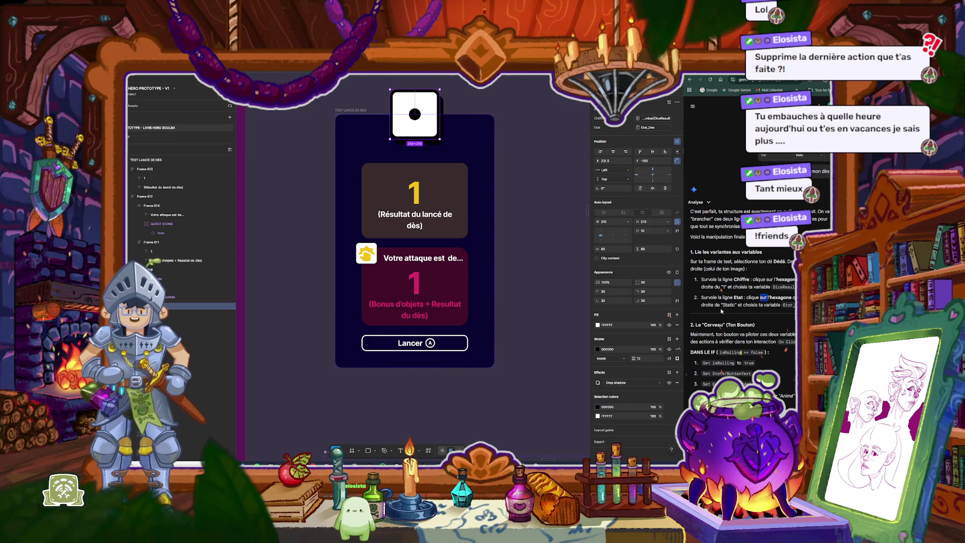
pyautogui.scroll(-2, 720, 309)
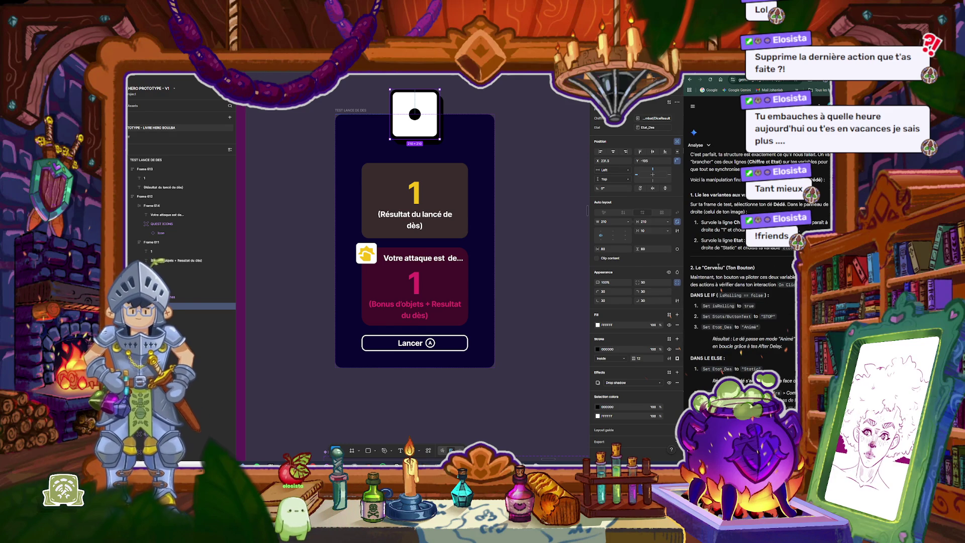
pyautogui.scroll(-1, 722, 294)
# Step: Open the Lancer button's conditional on-click interaction in prototype mode
pyautogui.scroll(-1, 725, 280)
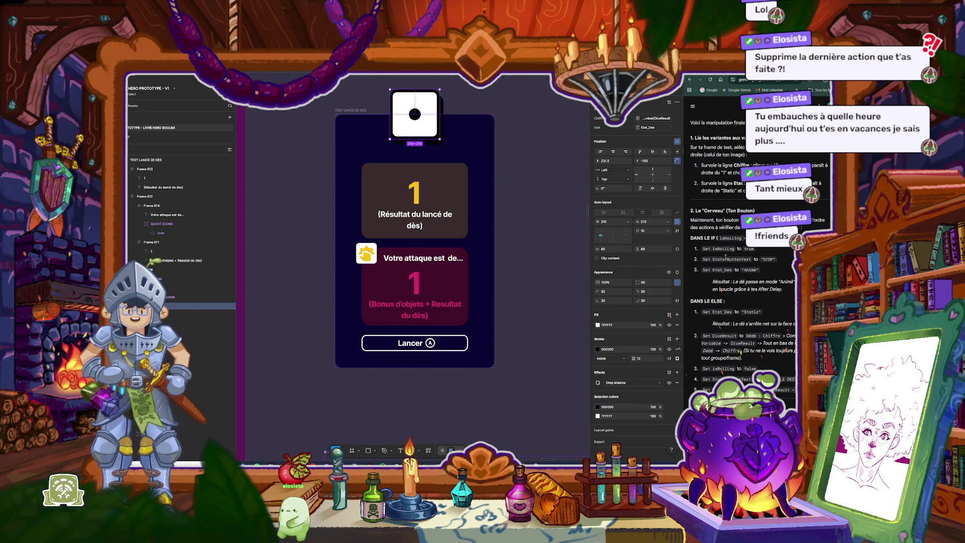
pyautogui.click(445, 343)
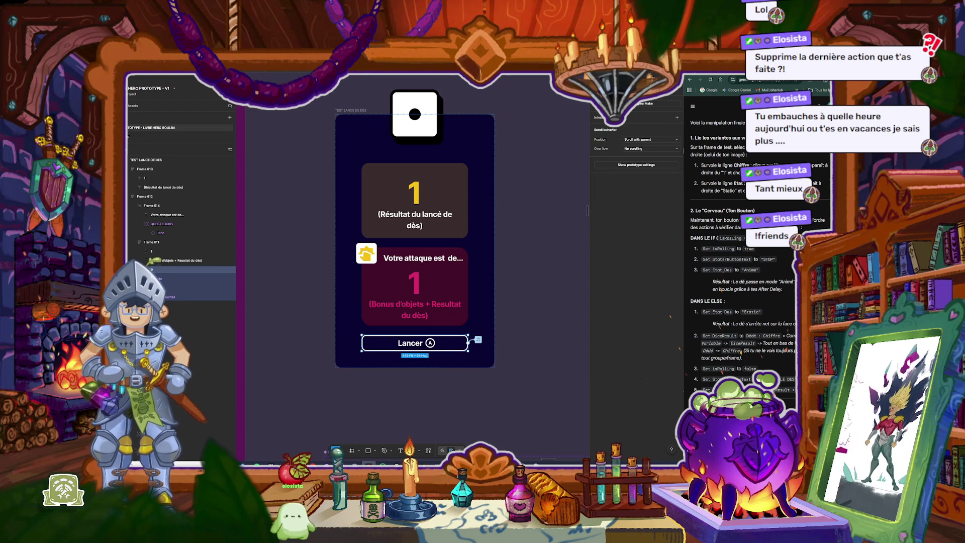
pyautogui.hotkey('shift', 'e')
pyautogui.click(479, 341)
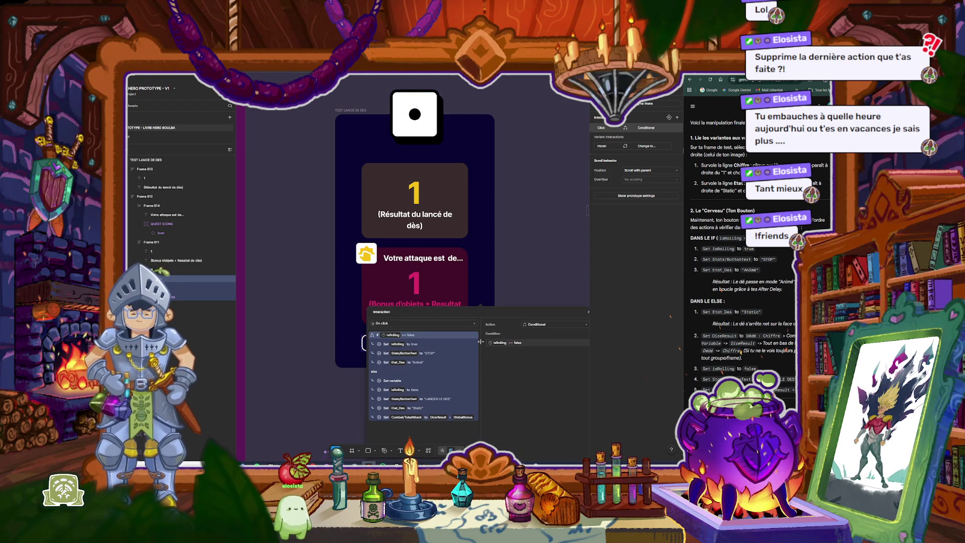
pyautogui.moveTo(493, 312); pyautogui.dragTo(443, 223)
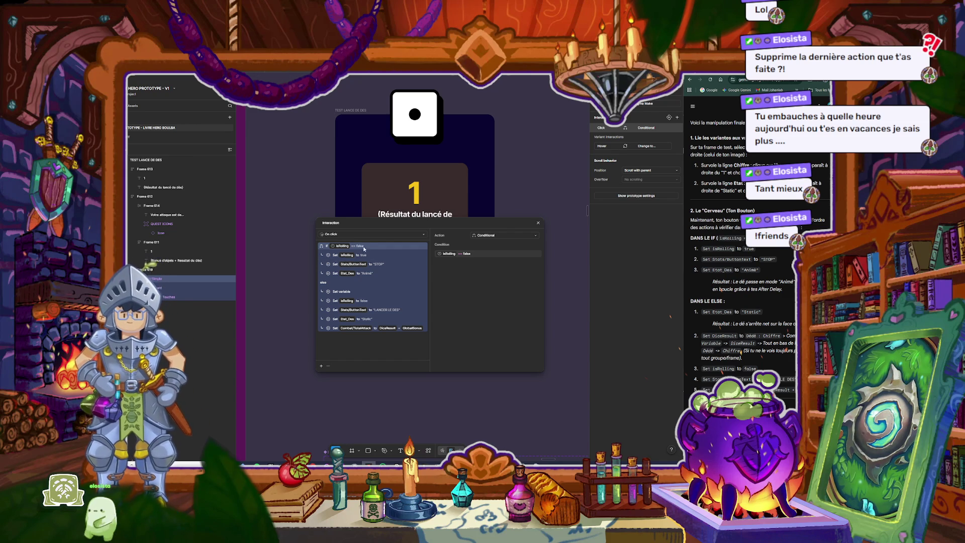
# Step: Change the isRolling condition's value from True to False
pyautogui.click(467, 254)
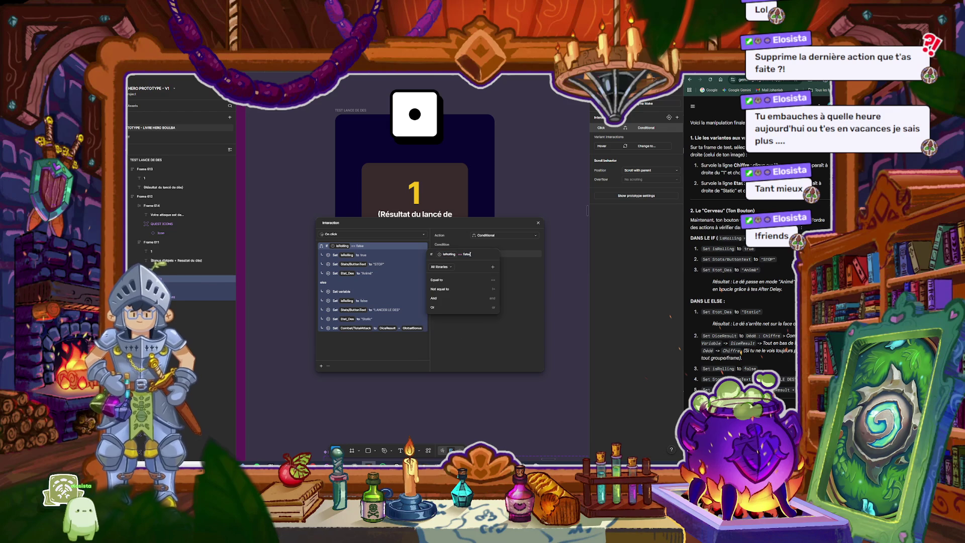
pyautogui.doubleClick(467, 255)
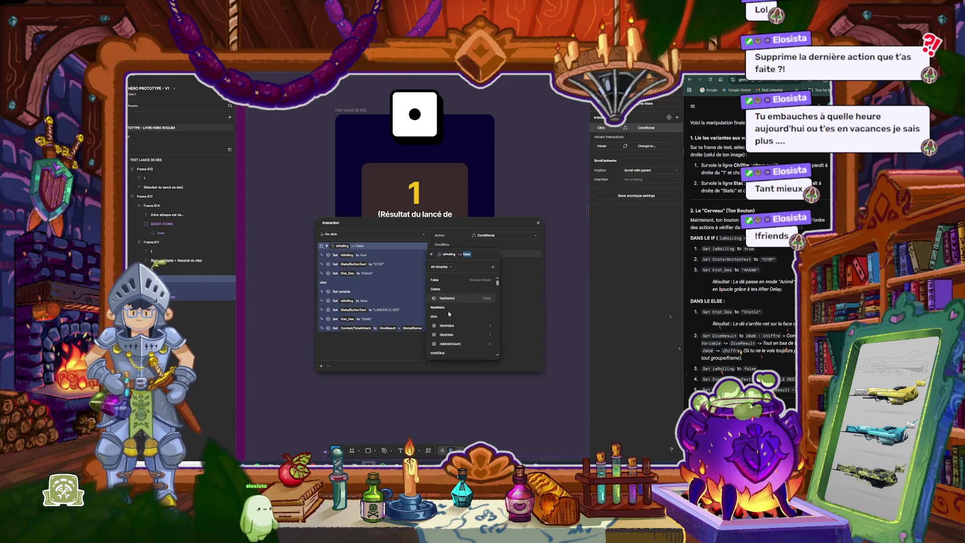
pyautogui.write('tru')
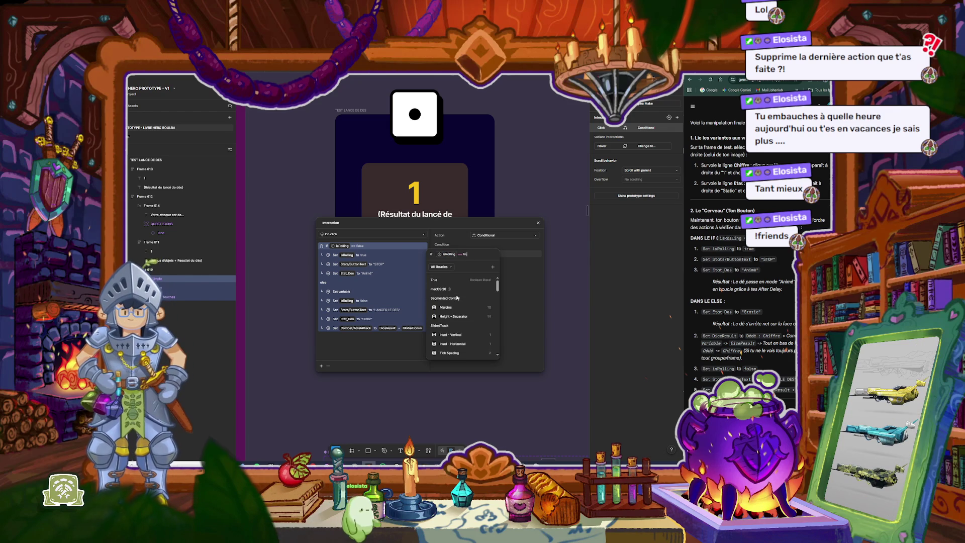
pyautogui.click(475, 279)
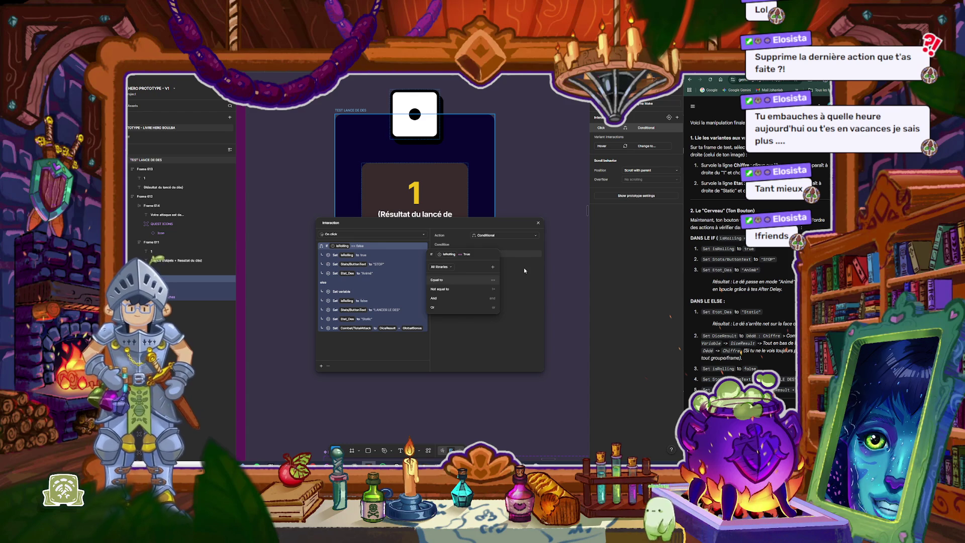
pyautogui.press('BackSpace')
pyautogui.press('BackSpace')
pyautogui.press('BackSpace')
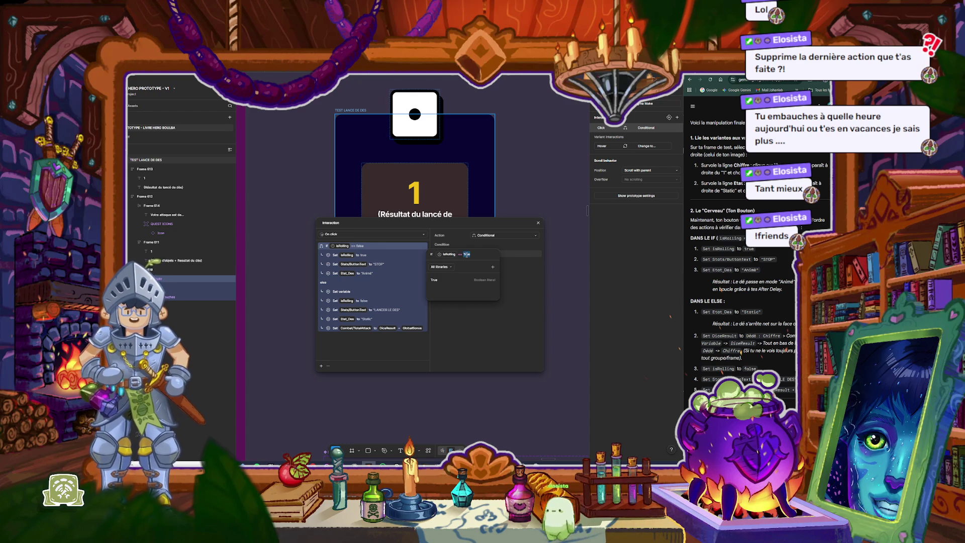
pyautogui.write('False')
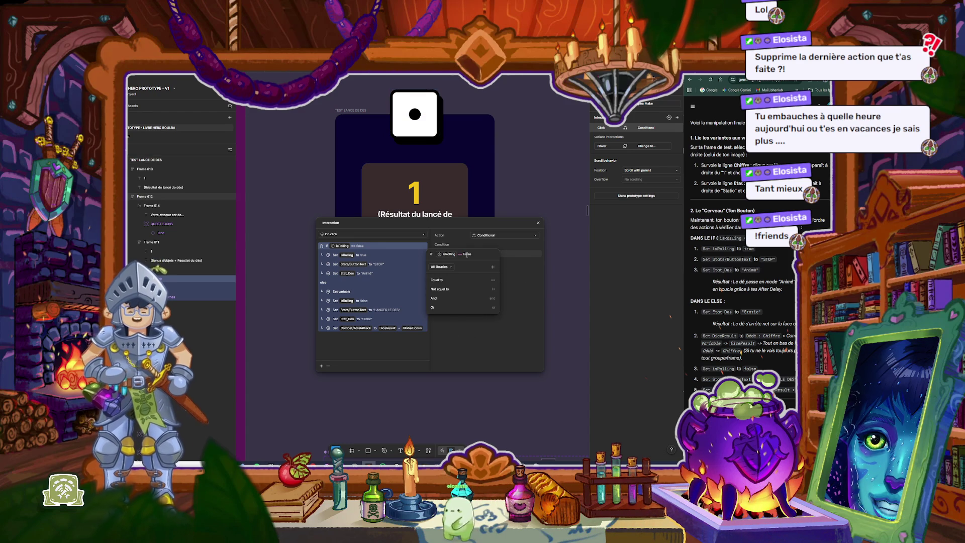
# Step: Confirm the isRolling == false condition and delete the empty else-branch Set variable action
pyautogui.click(462, 235)
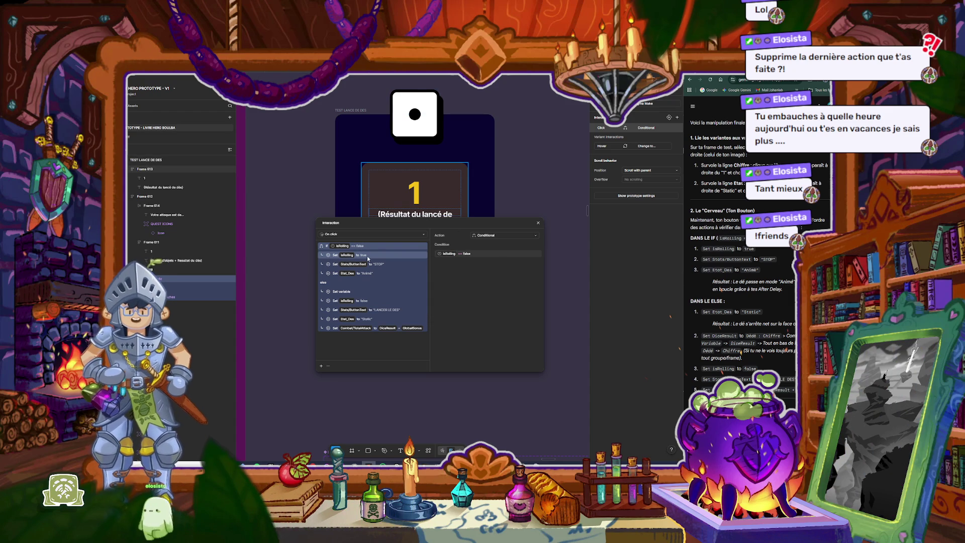
pyautogui.click(367, 255)
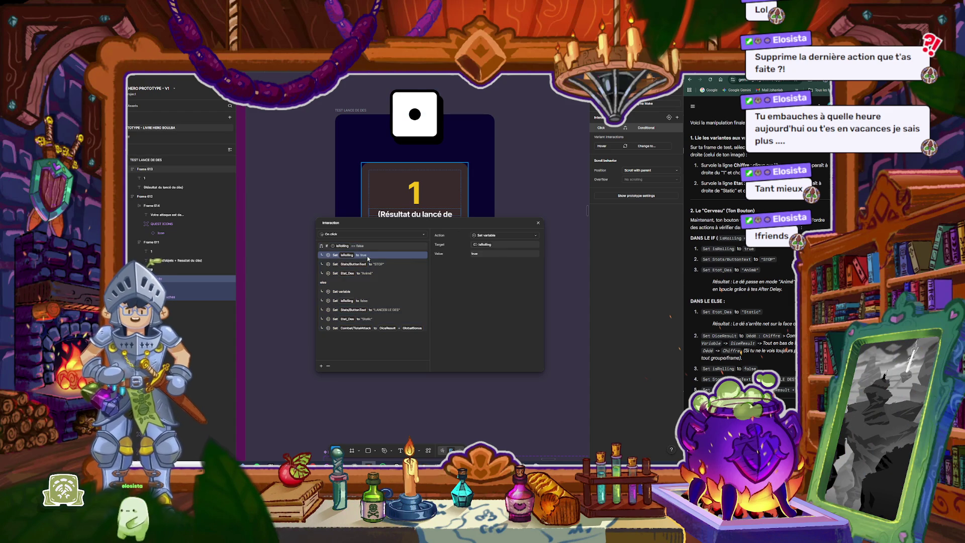
pyautogui.doubleClick(743, 260)
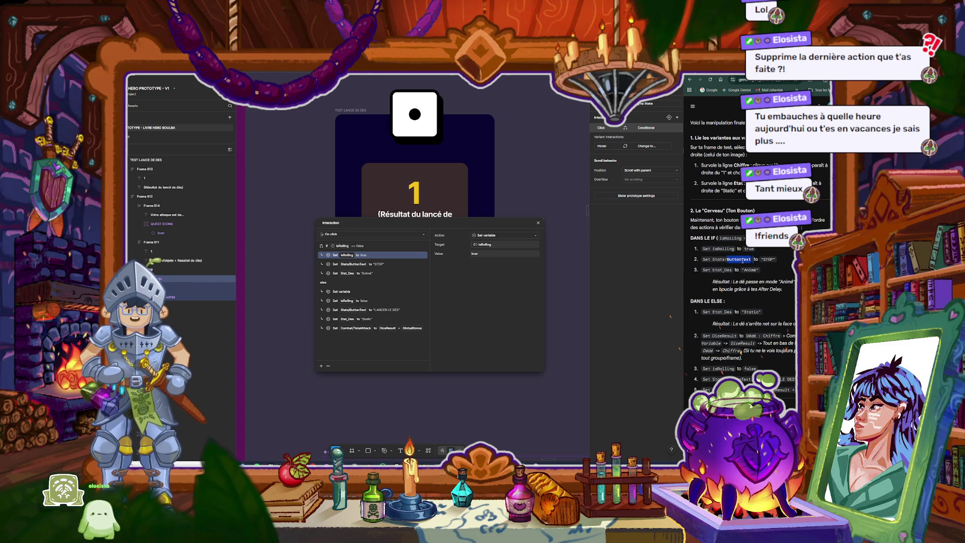
pyautogui.click(387, 264)
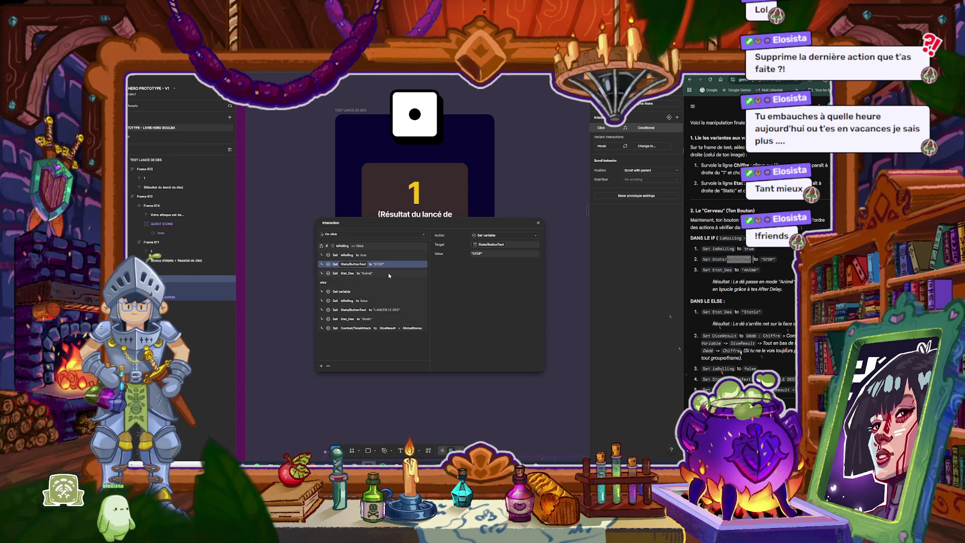
pyautogui.click(747, 282)
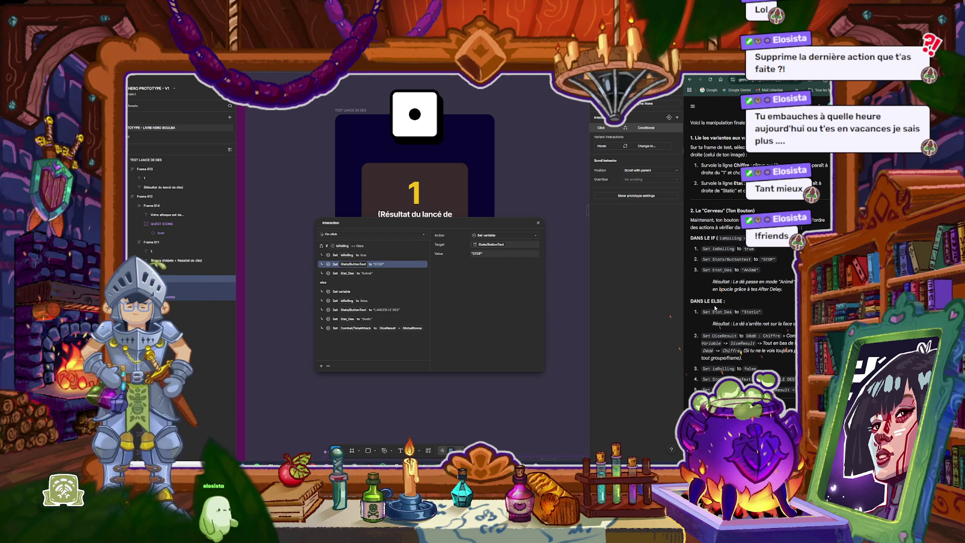
pyautogui.click(359, 290)
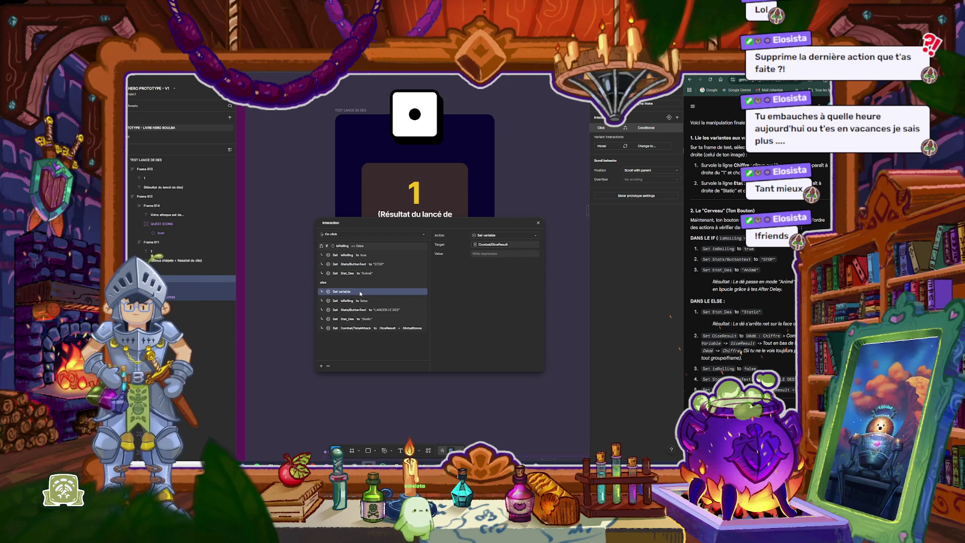
pyautogui.press('Delete')
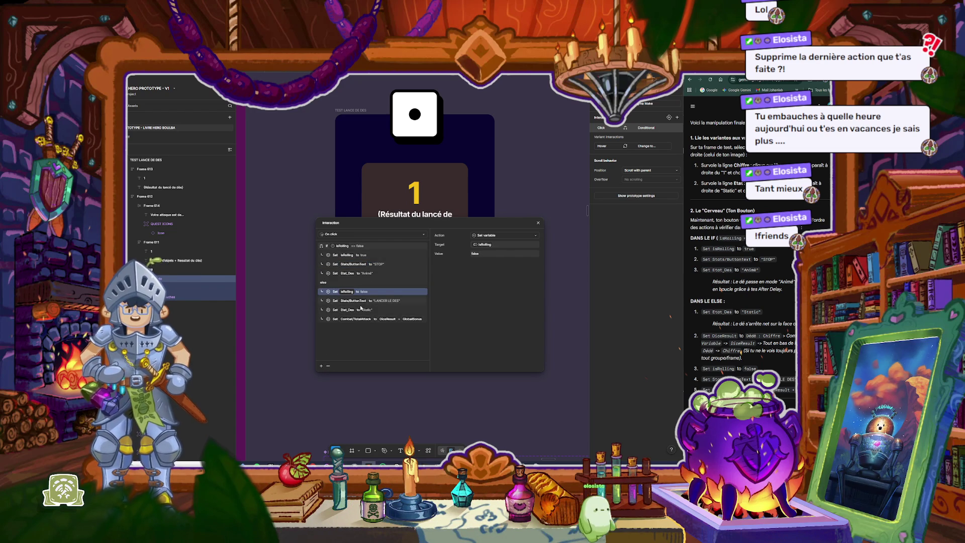
# Step: Move the Set Etat_Des to Static action to the top of the else branch
pyautogui.click(370, 311)
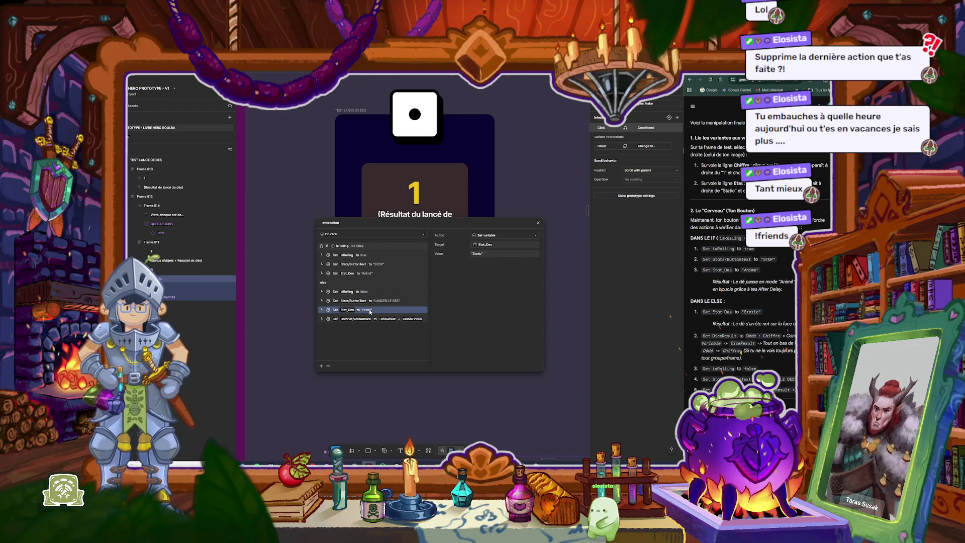
pyautogui.moveTo(360, 305); pyautogui.dragTo(362, 292)
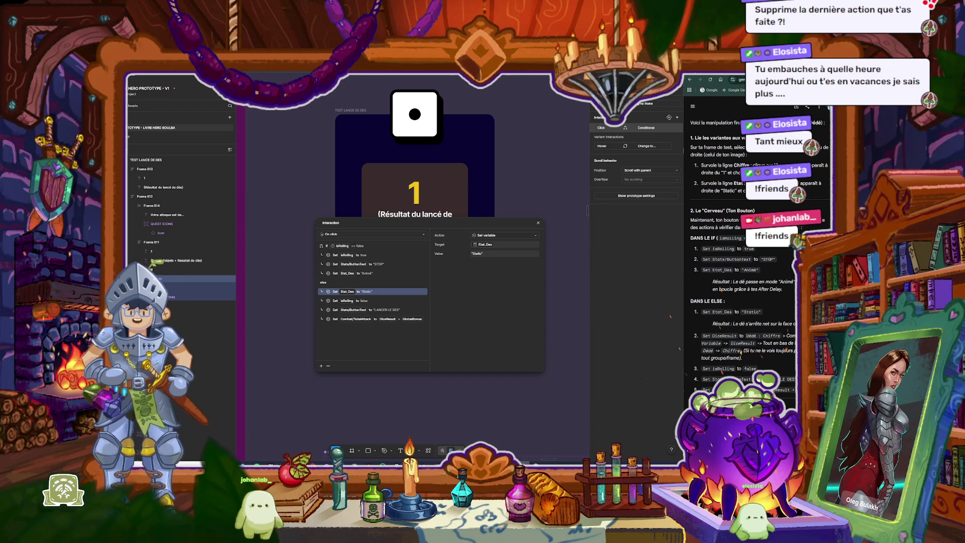
pyautogui.click(371, 301)
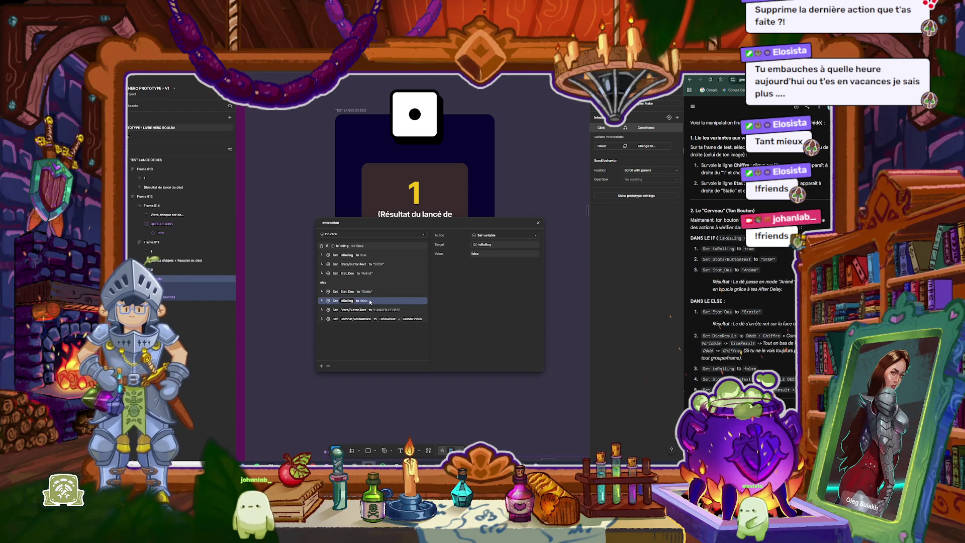
pyautogui.scroll(-1, 780, 357)
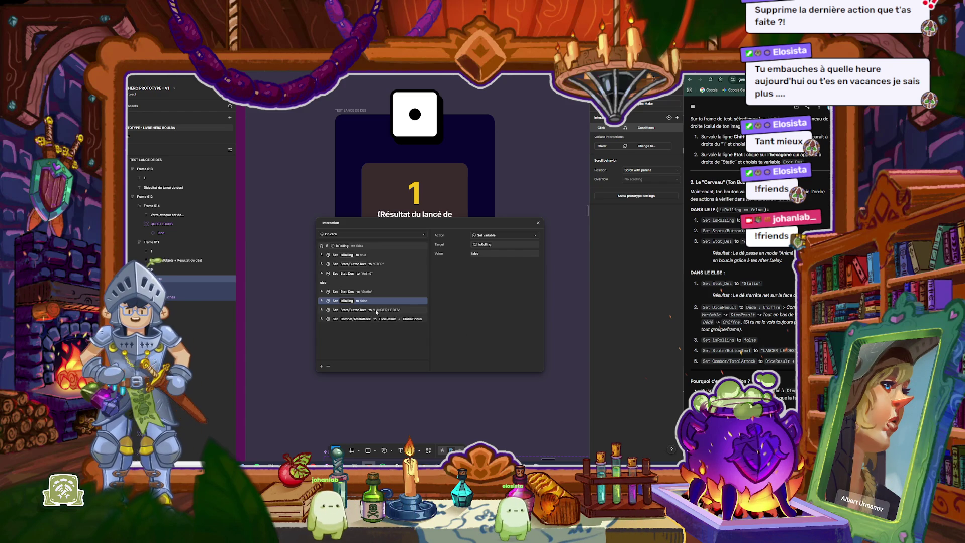
pyautogui.click(377, 312)
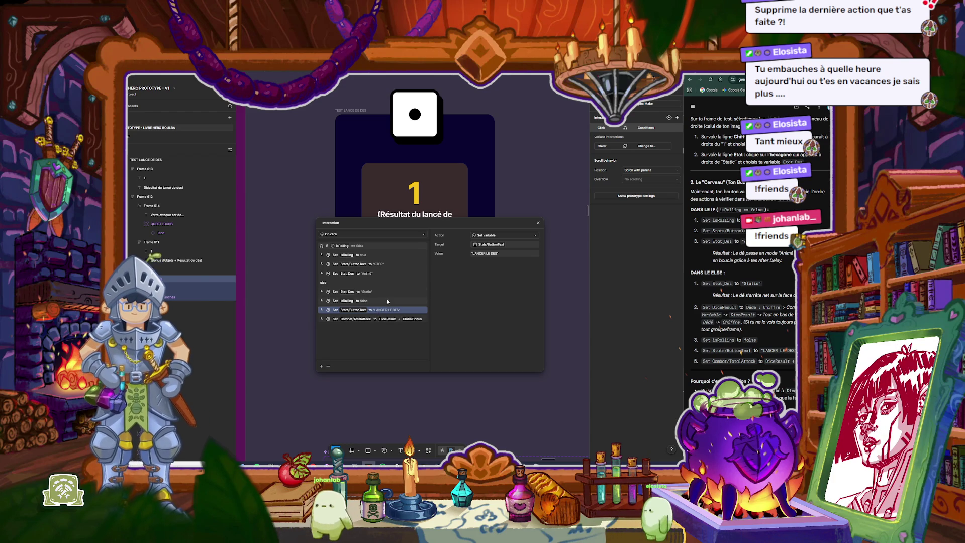
pyautogui.click(387, 301)
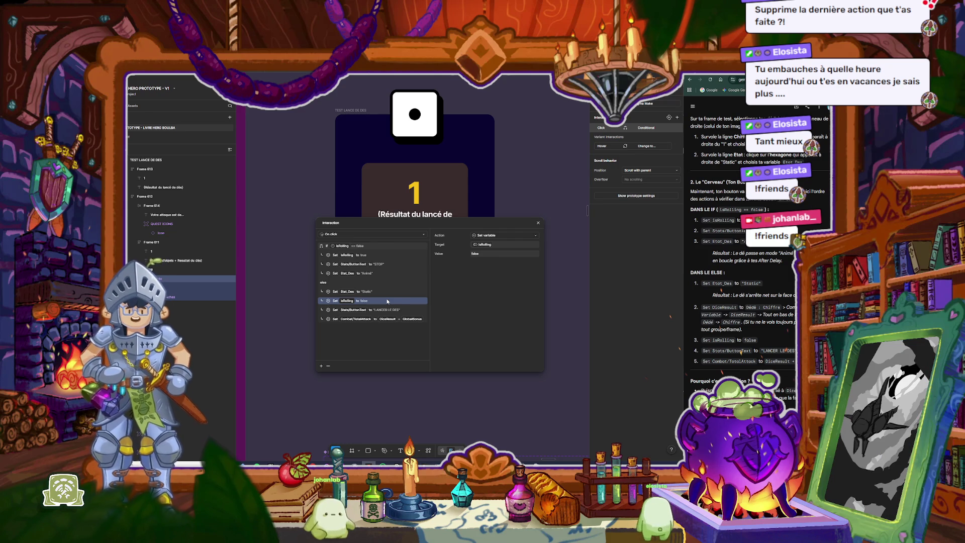
pyautogui.click(381, 293)
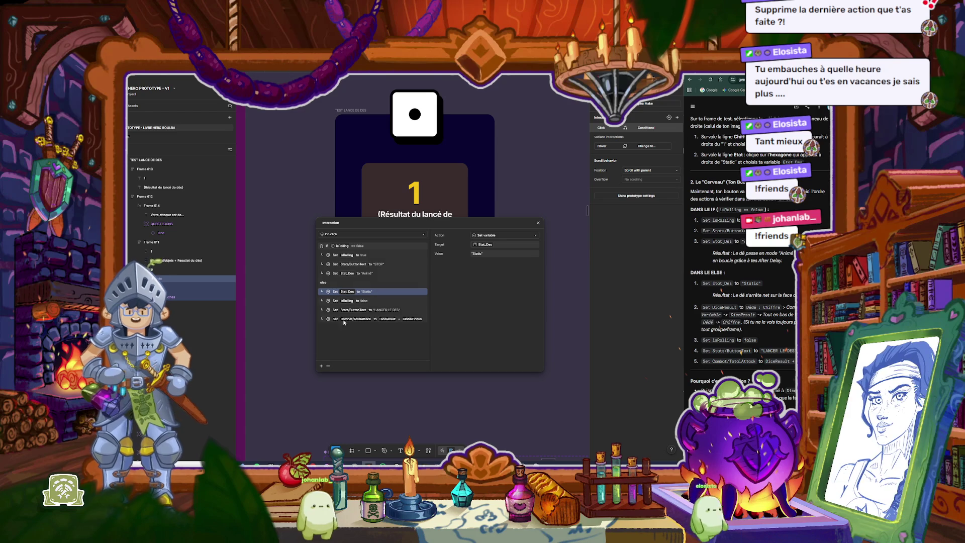
pyautogui.click(322, 365)
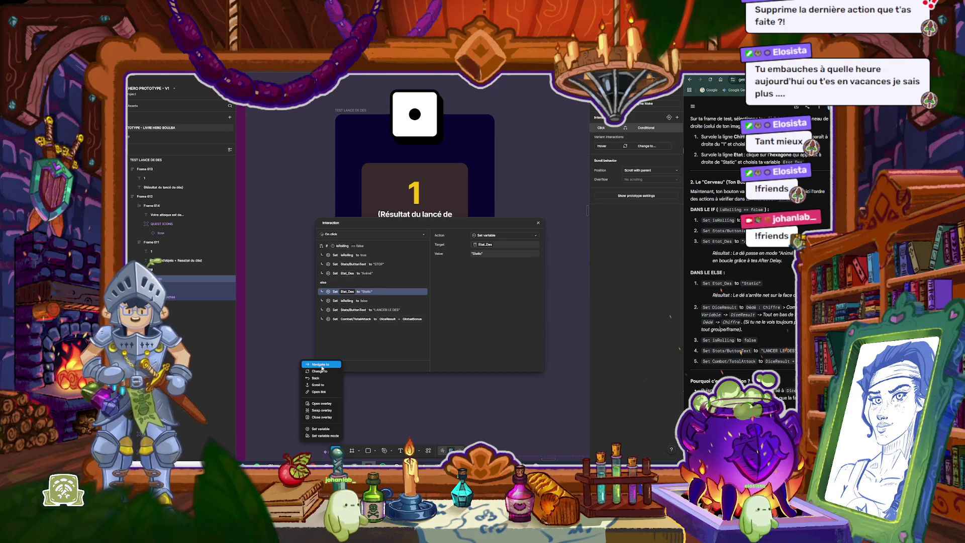
# Step: Add an else-branch Set variable action targeting Combat/DiceResult, with DiceResult as its value
pyautogui.click(321, 429)
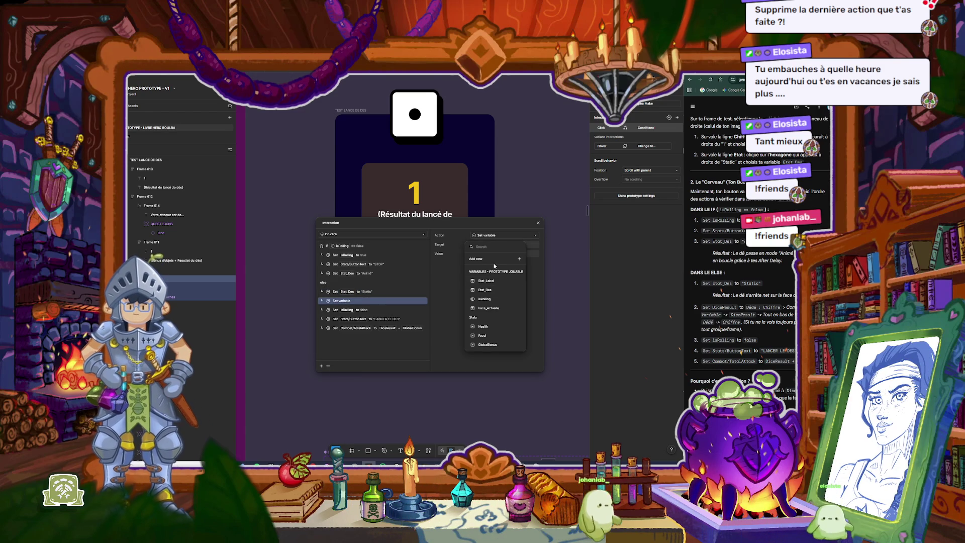
pyautogui.write('dice')
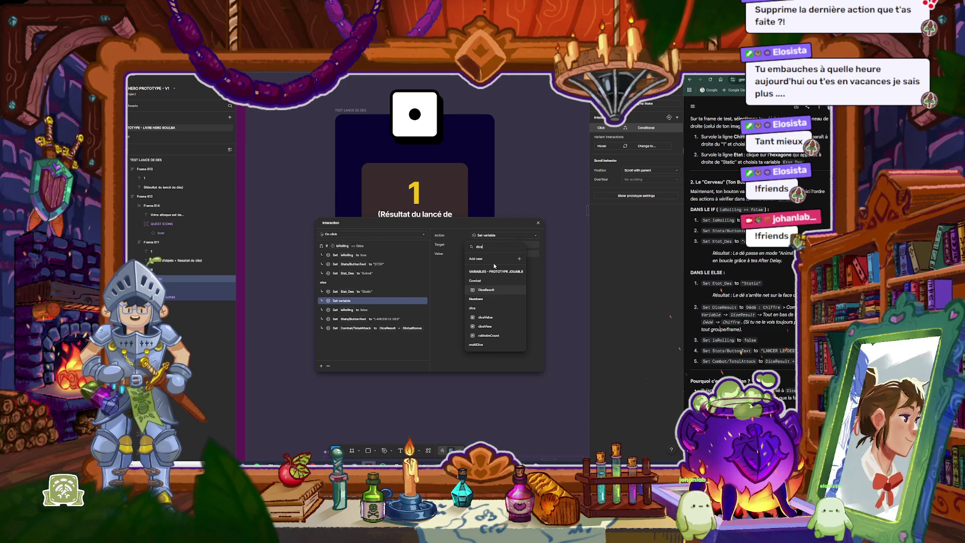
pyautogui.click(486, 290)
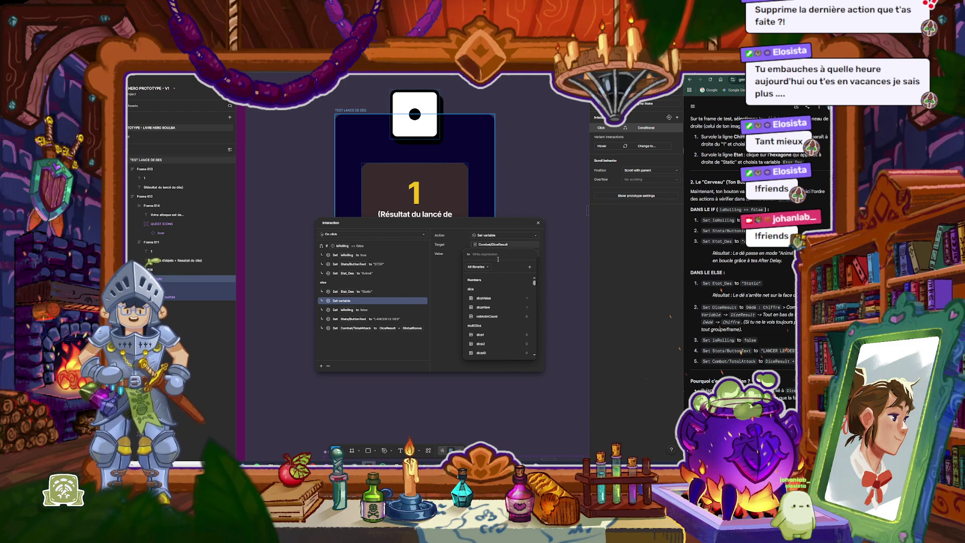
pyautogui.write('dédé')
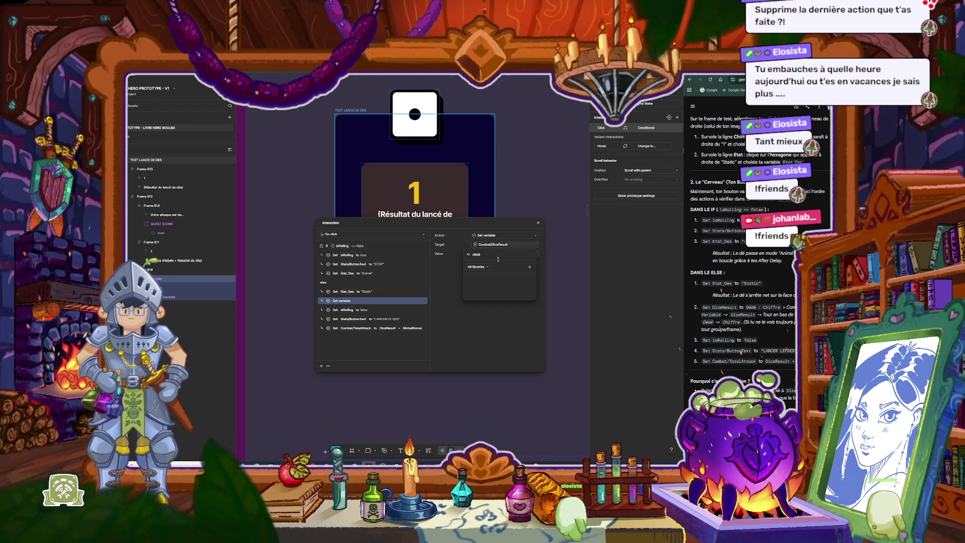
pyautogui.press('BackSpace')
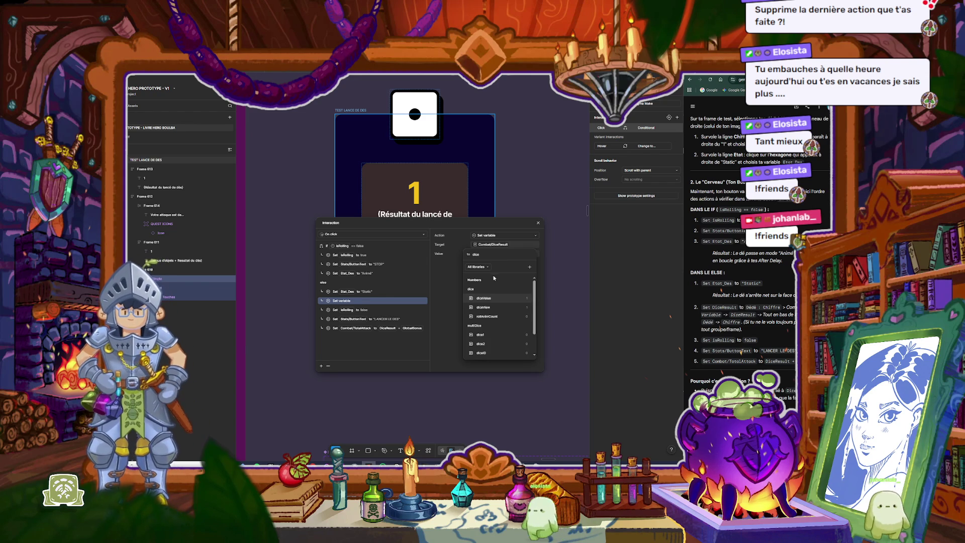
pyautogui.hotkey('ctrl', 'a')
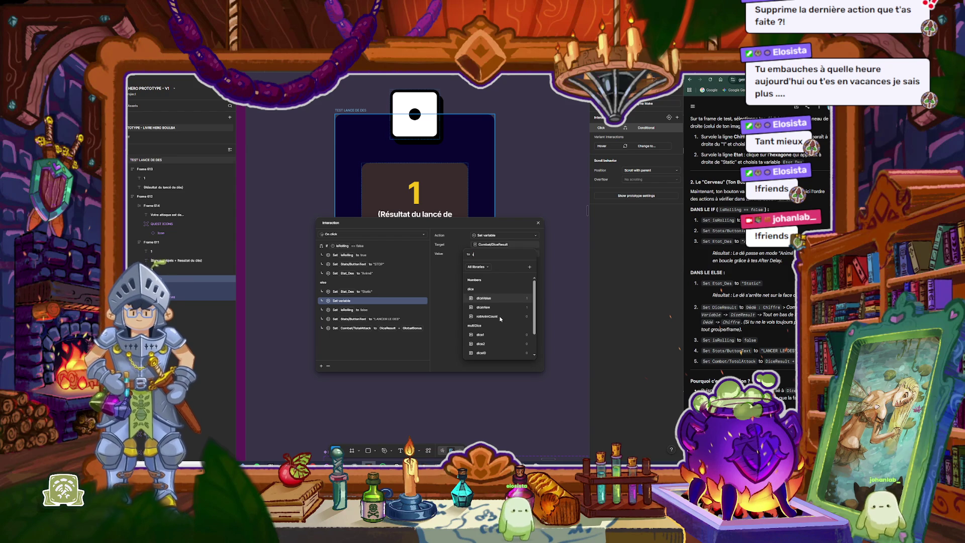
pyautogui.write('result')
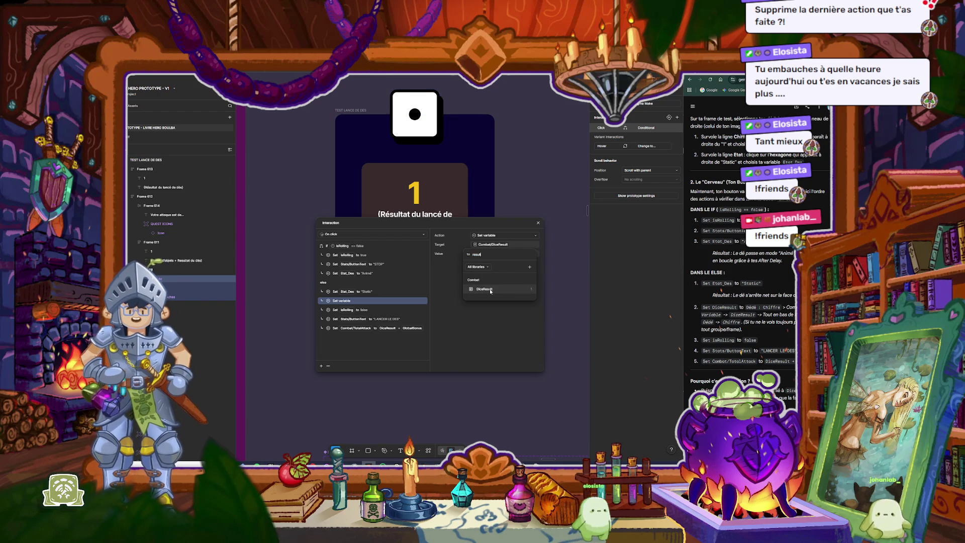
pyautogui.click(490, 290)
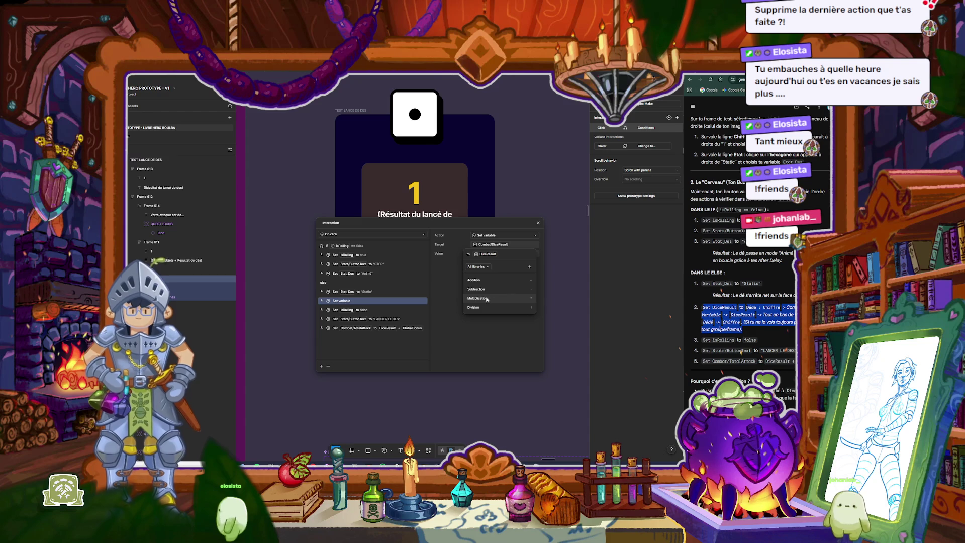
# Step: Commit DiceResult as the value the else action assigns to Combat/DiceResult
pyautogui.click(503, 254)
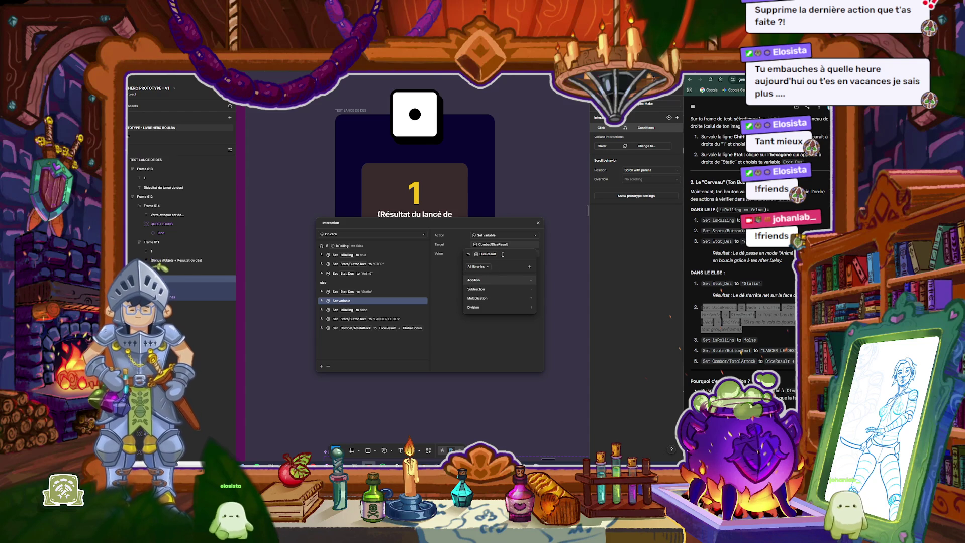
pyautogui.press('Return')
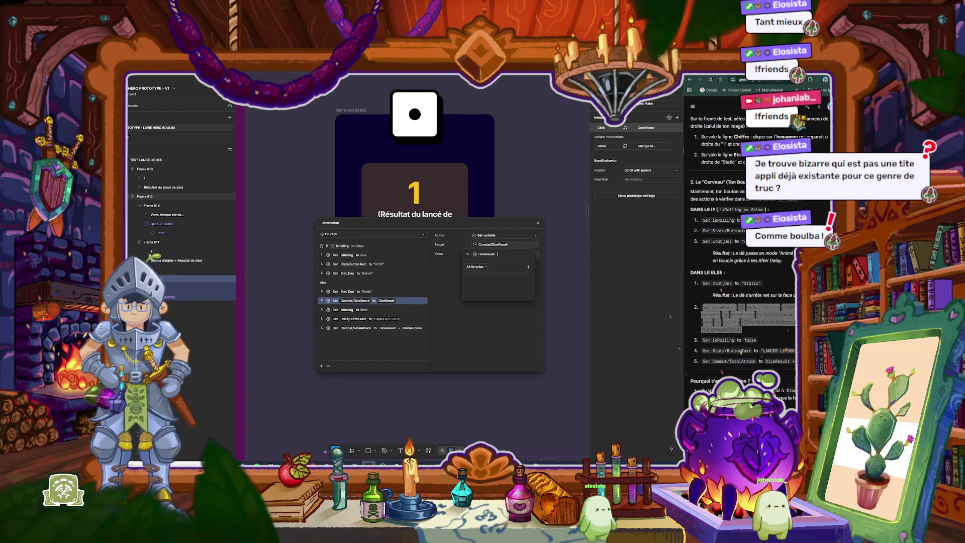
# Step: Ask the AI assistant for help, confirm DiceResult as the Combat/DiceResult value, and close the editor
pyautogui.rightClick(744, 314)
pyautogui.click(723, 317)
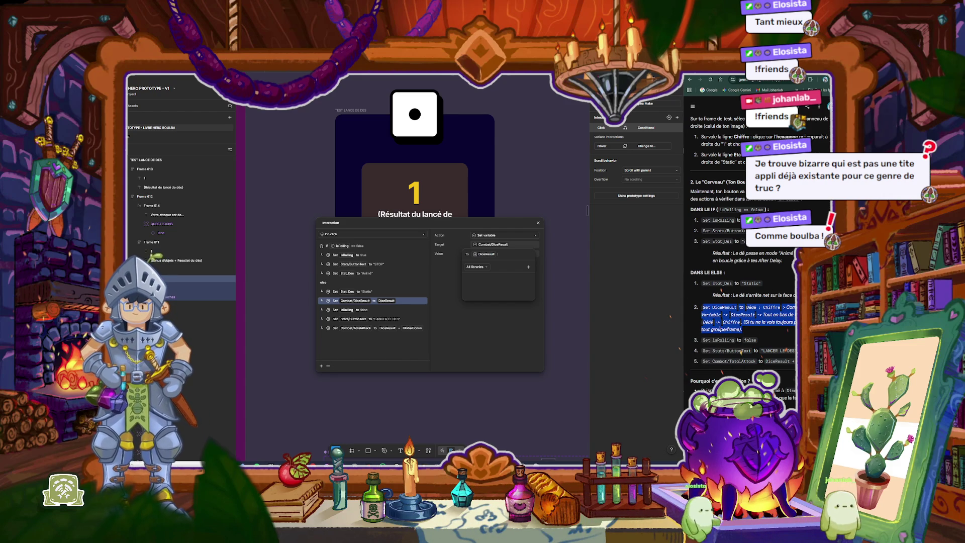
pyautogui.scroll(-1, 749, 352)
pyautogui.scroll(-2, 764, 364)
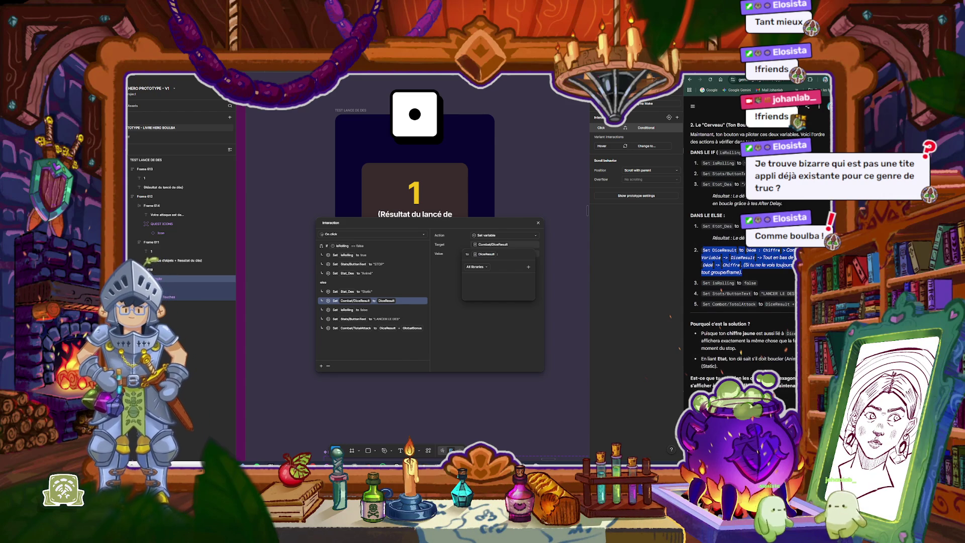
pyautogui.click(768, 370)
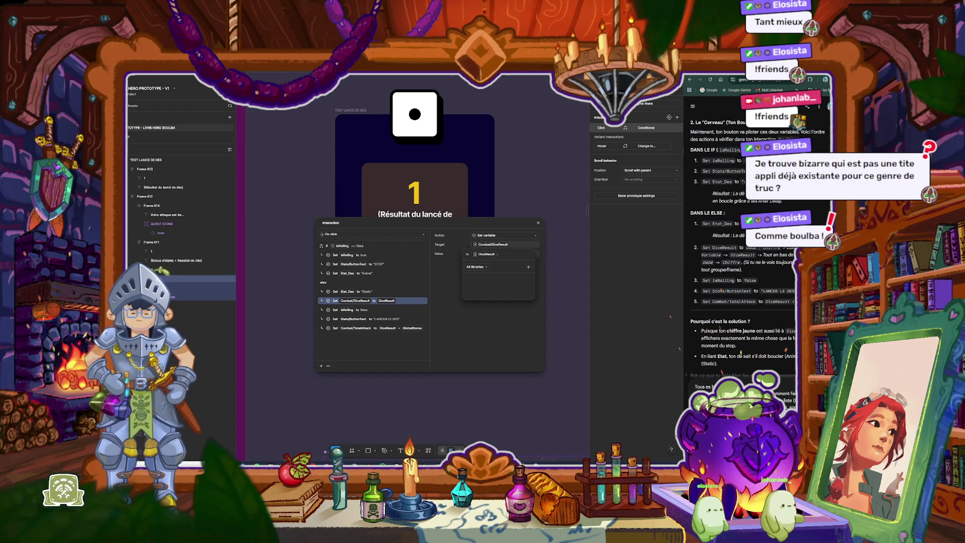
pyautogui.press('Return')
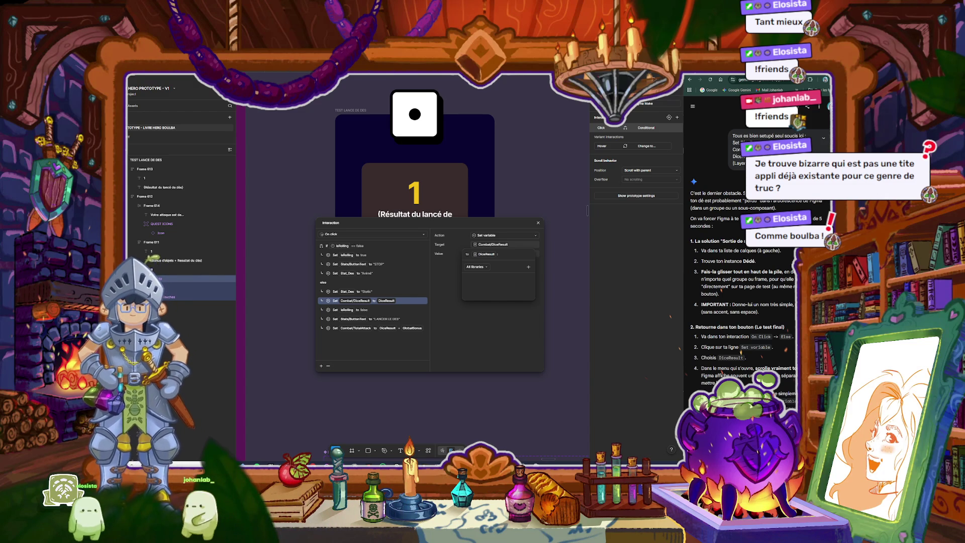
pyautogui.press('Return')
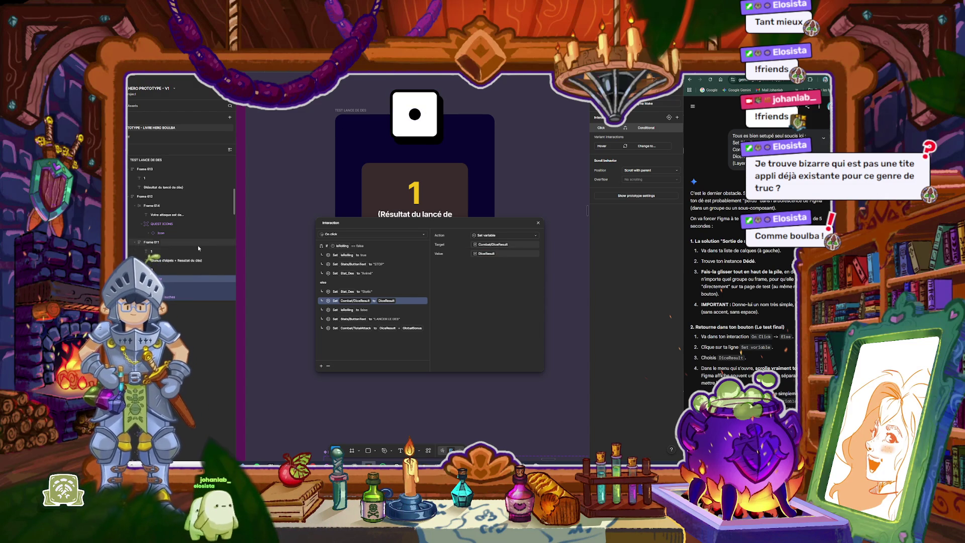
pyautogui.click(201, 270)
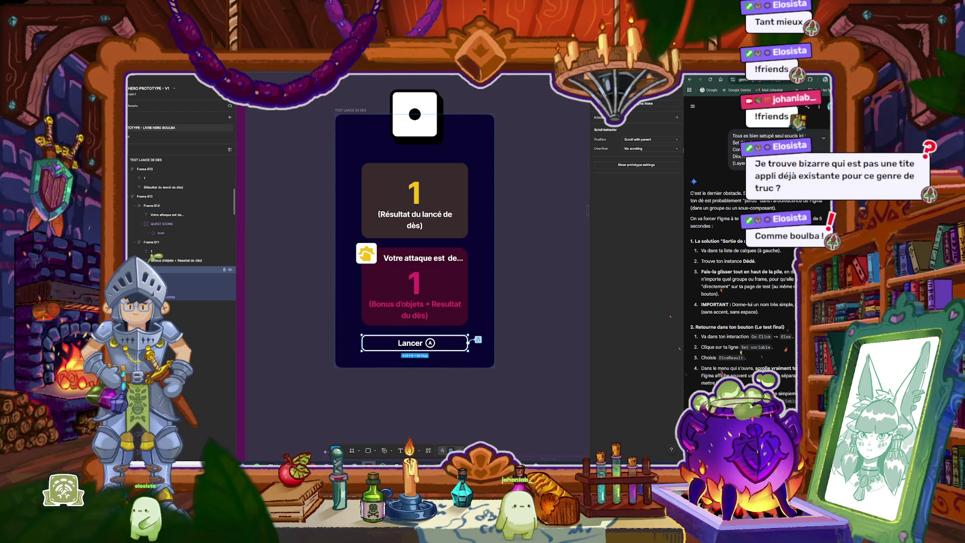
# Step: Turn off absolute position on the die and drag it above the yellow 1 result card
pyautogui.click(430, 104)
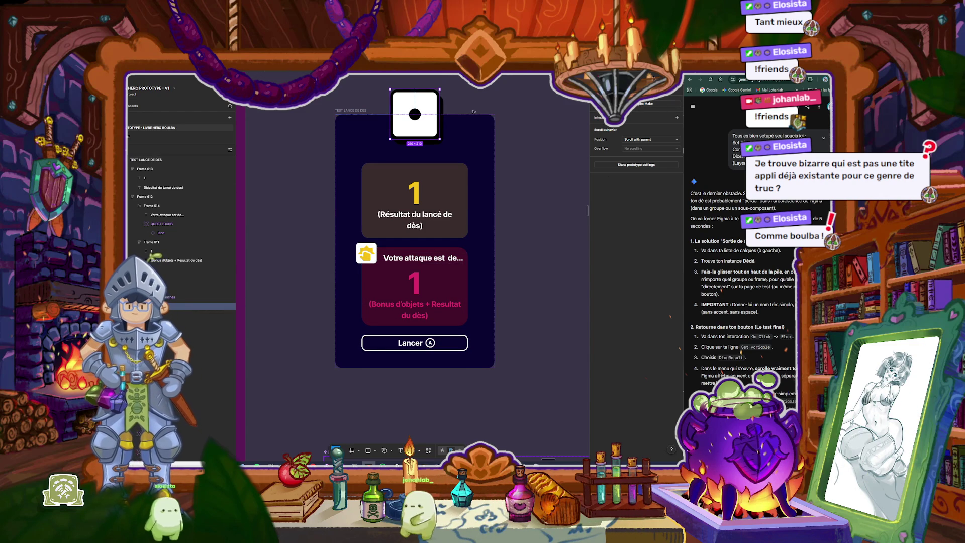
pyautogui.click(601, 104)
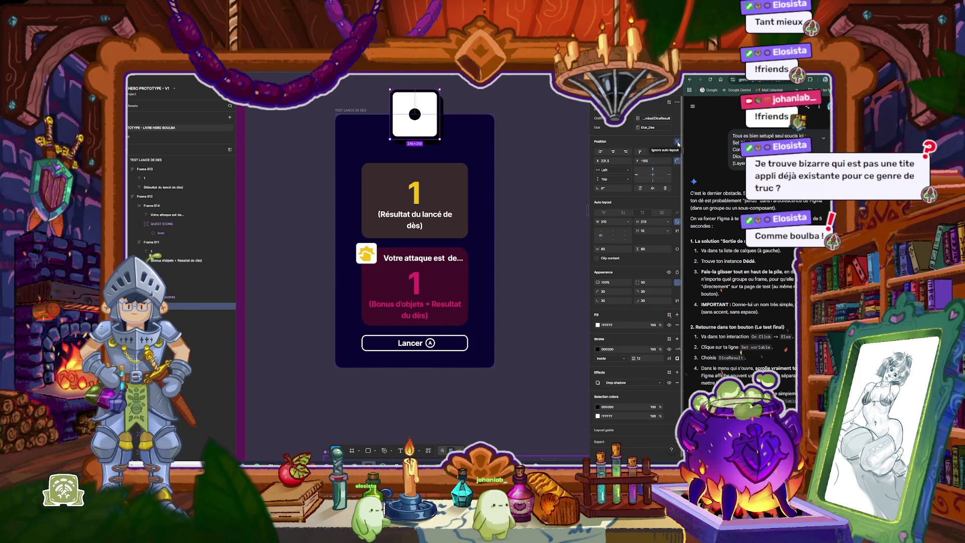
pyautogui.click(678, 142)
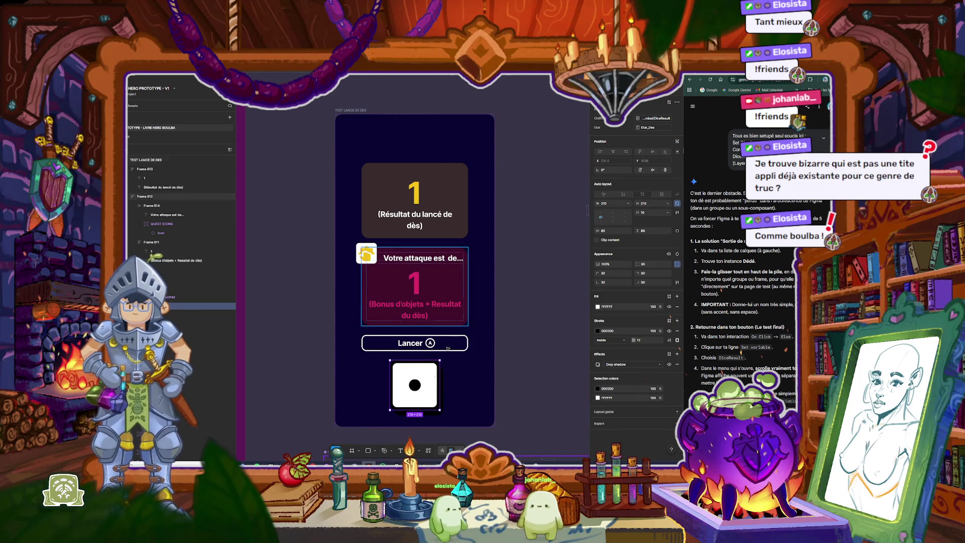
pyautogui.moveTo(426, 397); pyautogui.dragTo(425, 201)
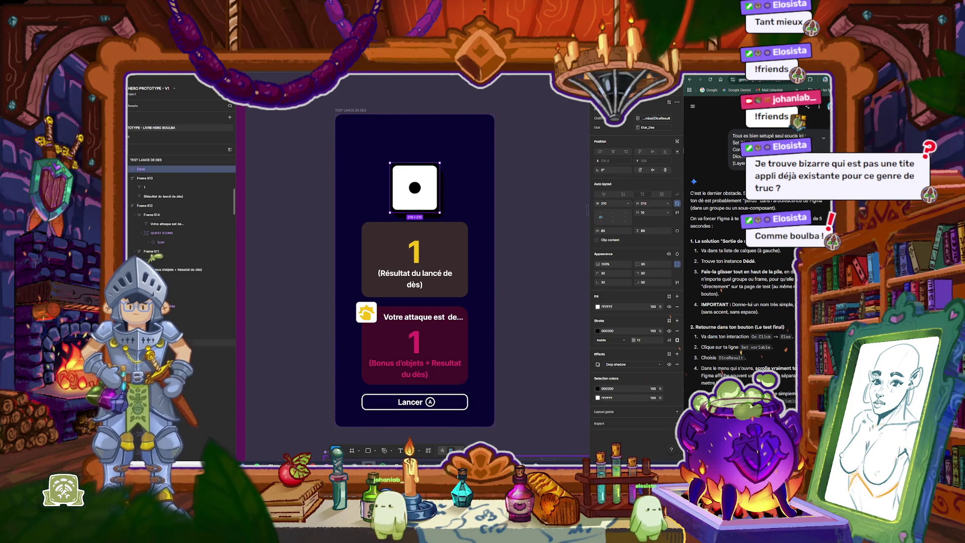
pyautogui.scroll(2, 165, 225)
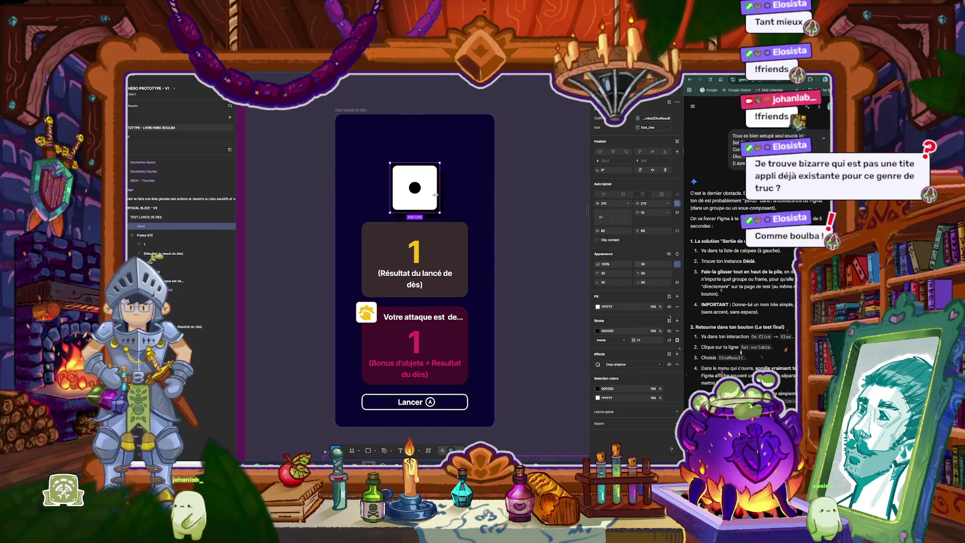
pyautogui.scroll(-5, 439, 195)
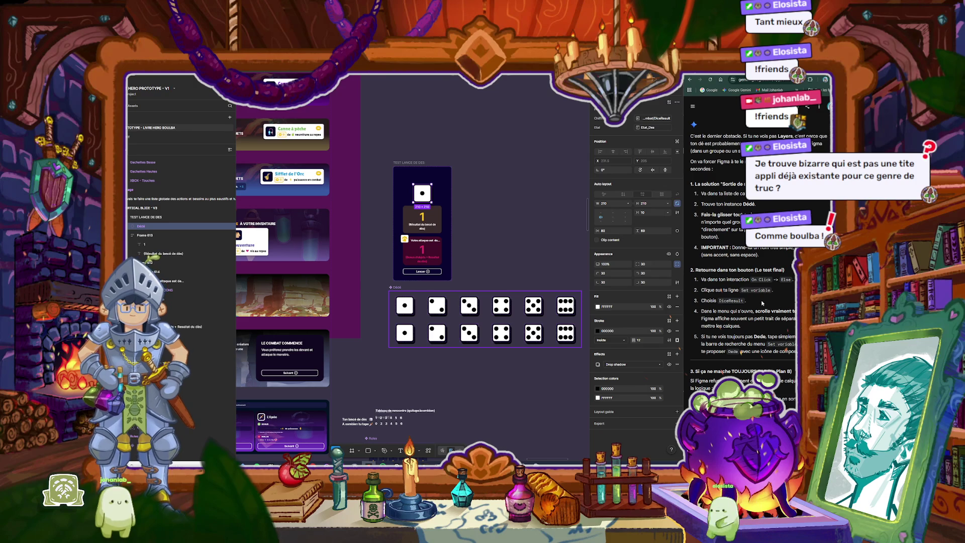
pyautogui.scroll(-3, 762, 303)
pyautogui.scroll(-2, 763, 303)
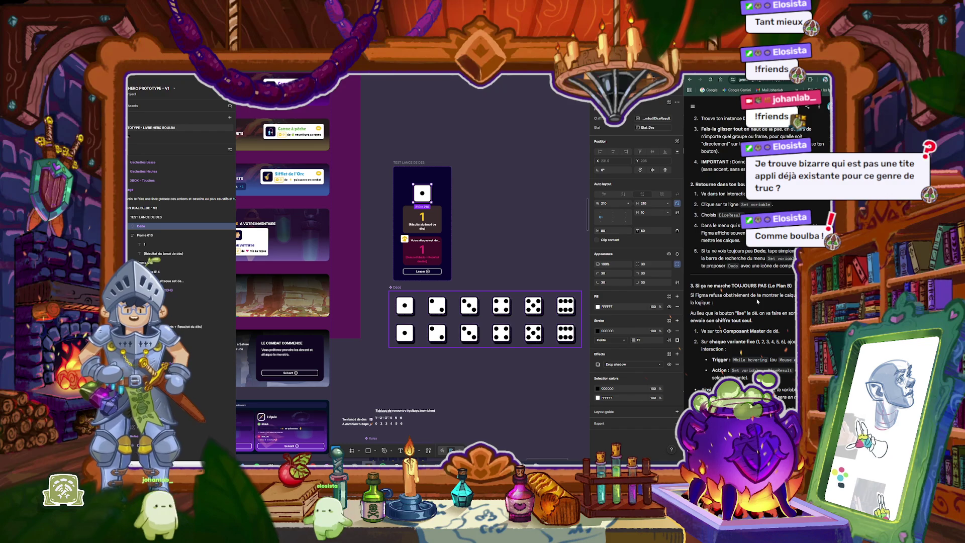
pyautogui.scroll(-1, 758, 302)
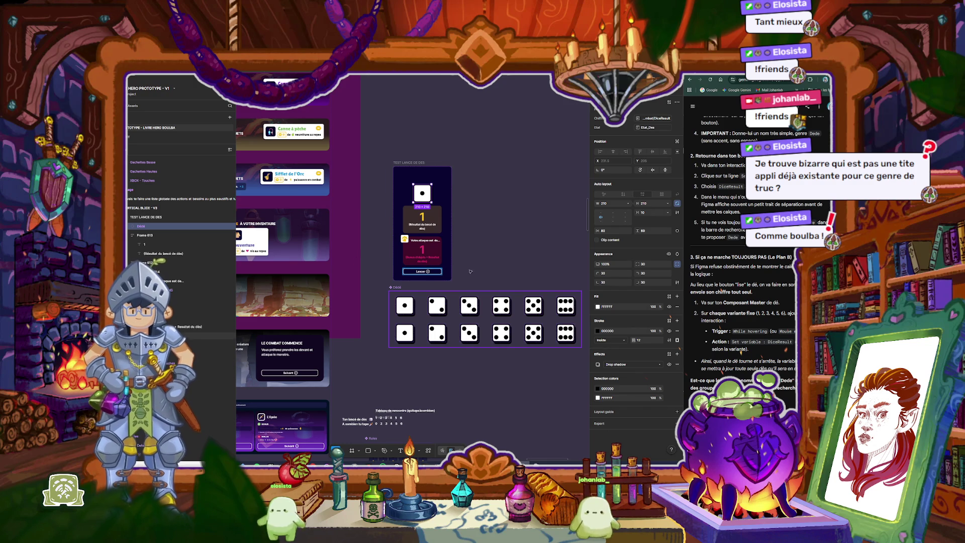
pyautogui.scroll(1, 714, 260)
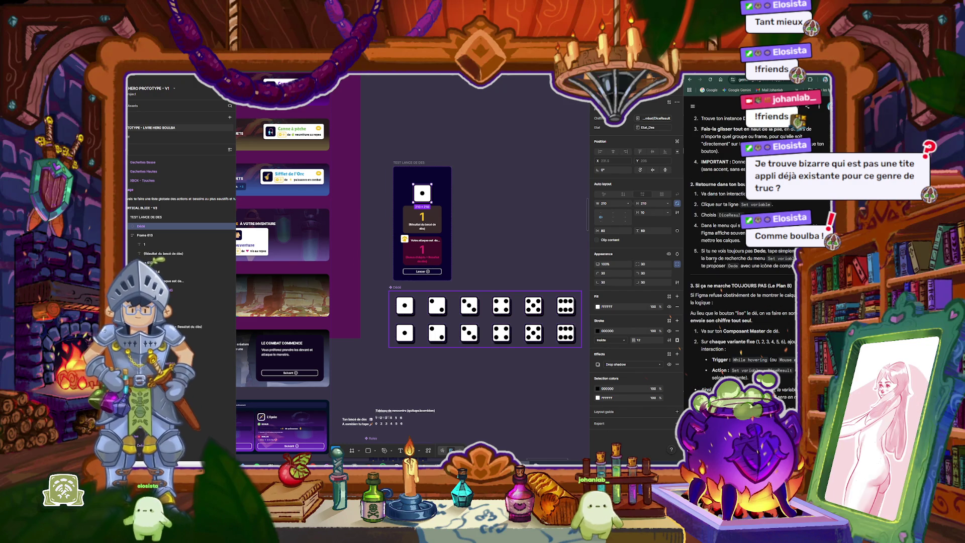
pyautogui.scroll(1, 709, 260)
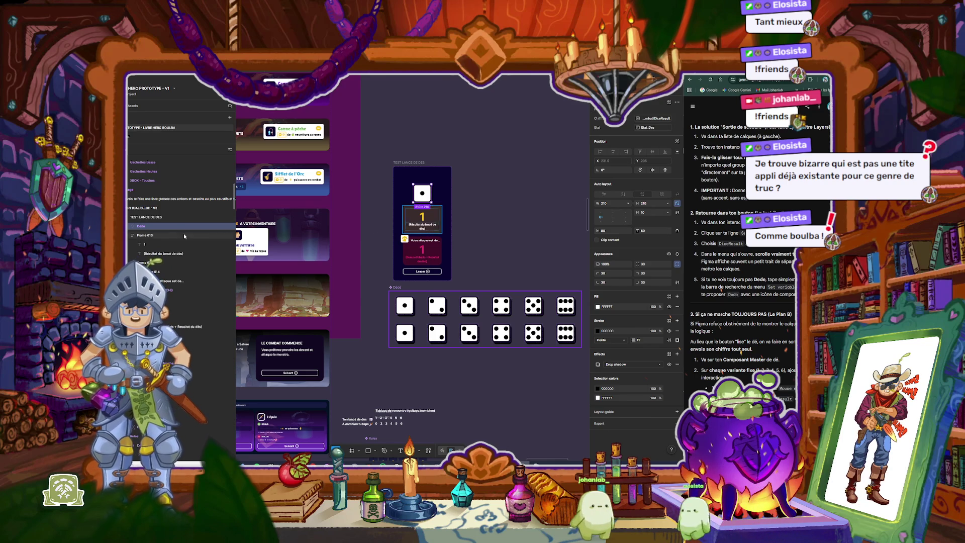
# Step: In the Layers panel, remove Frame 618 so the Lancer button sits directly in TEST LANCE DE DES
pyautogui.click(161, 219)
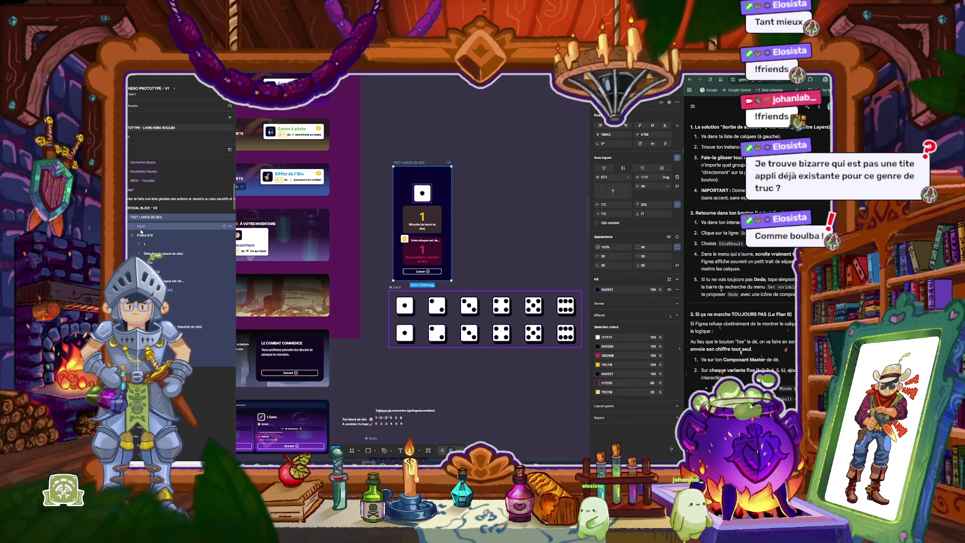
pyautogui.click(141, 226)
pyautogui.click(131, 235)
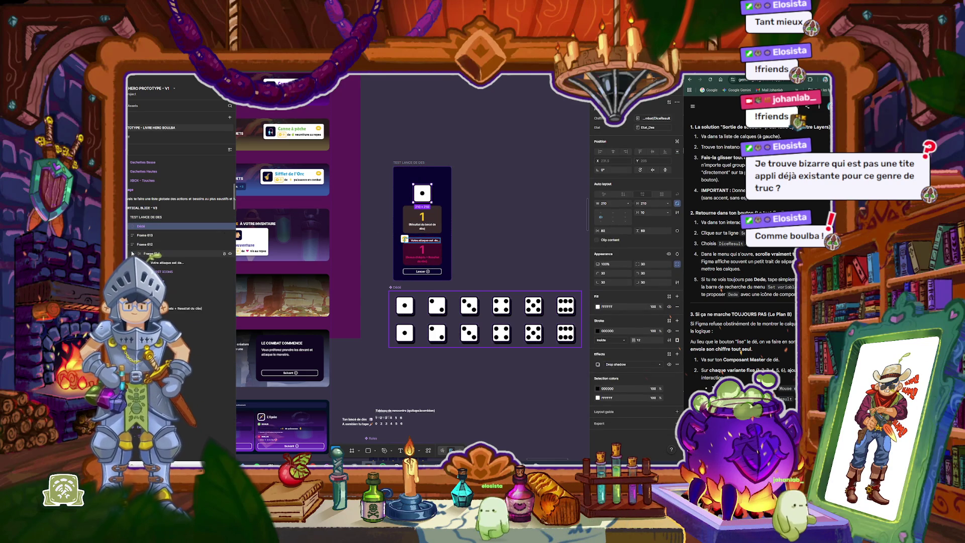
pyautogui.click(132, 244)
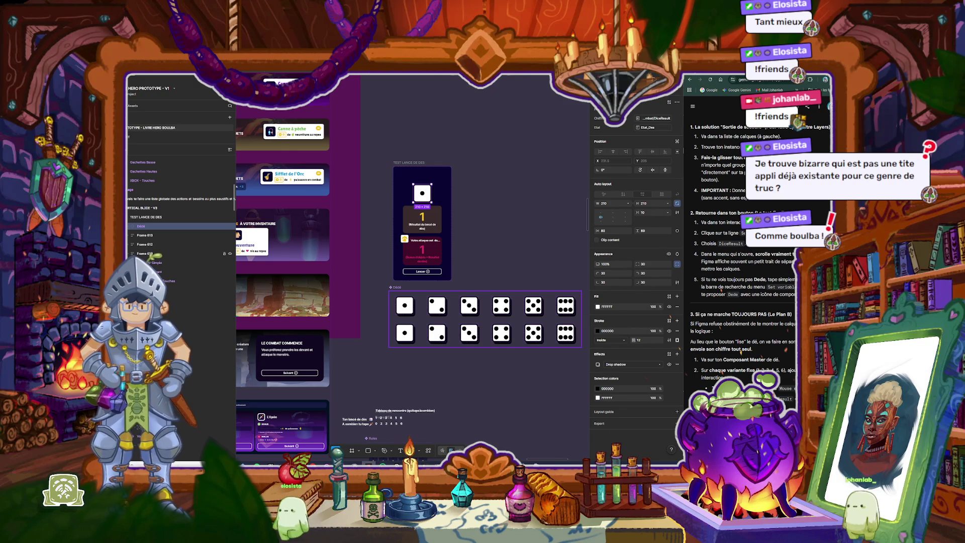
pyautogui.click(133, 254)
pyautogui.click(149, 254)
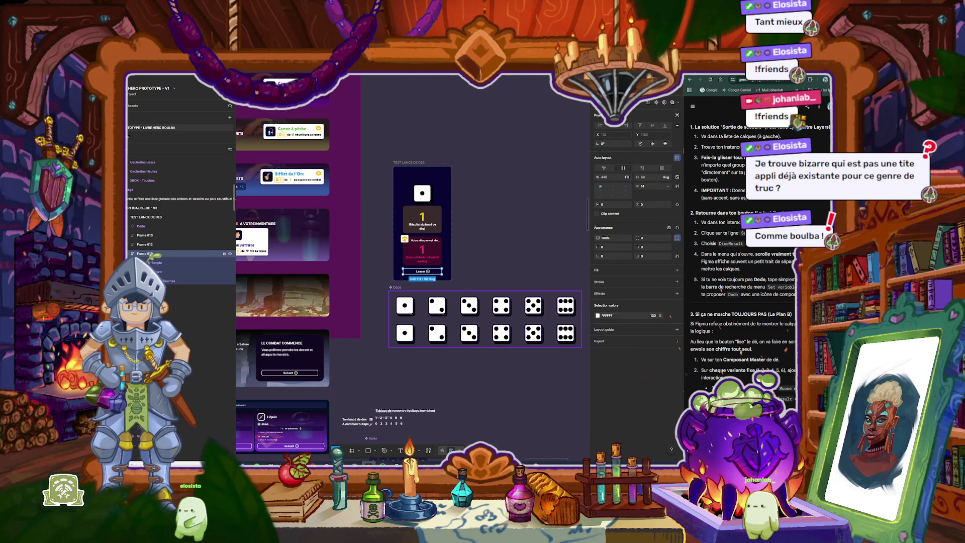
pyautogui.rightClick(151, 254)
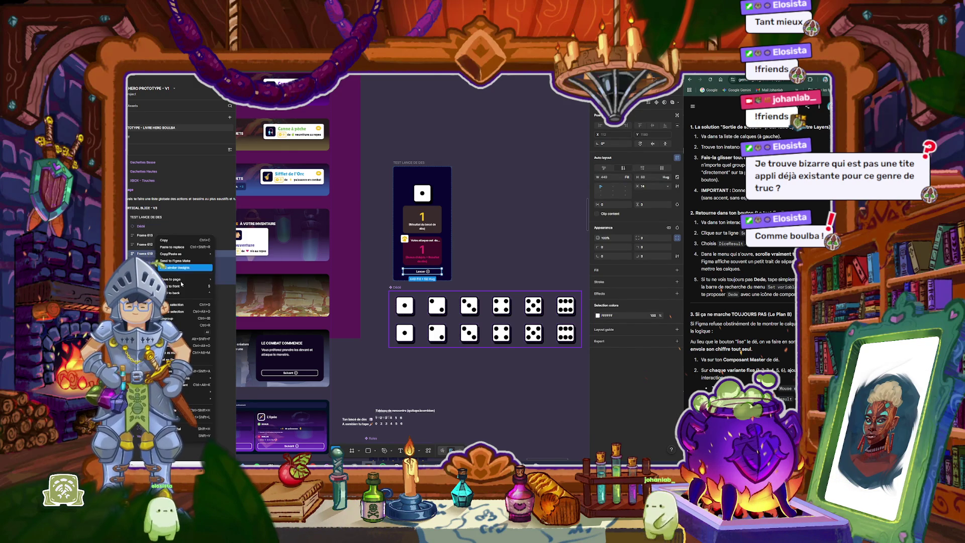
pyautogui.click(186, 322)
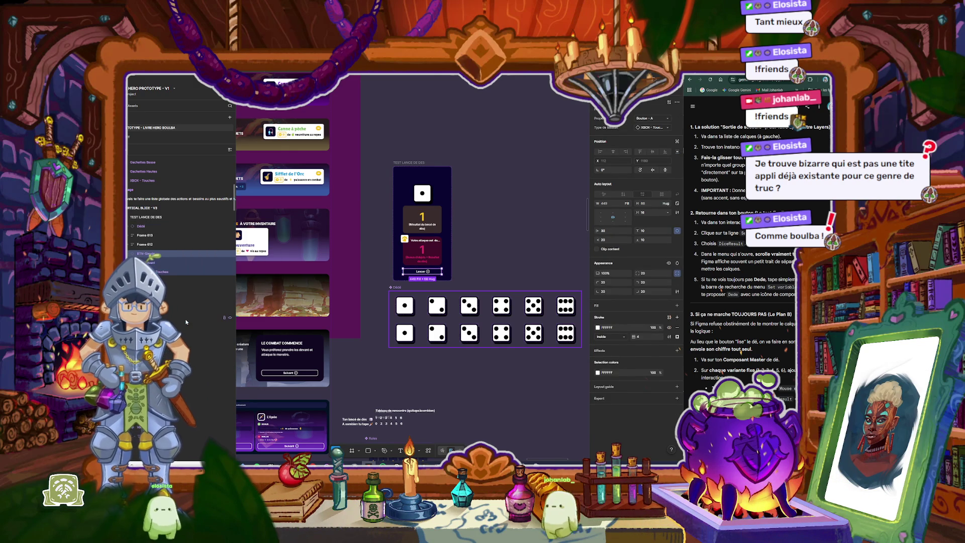
pyautogui.scroll(5, 424, 250)
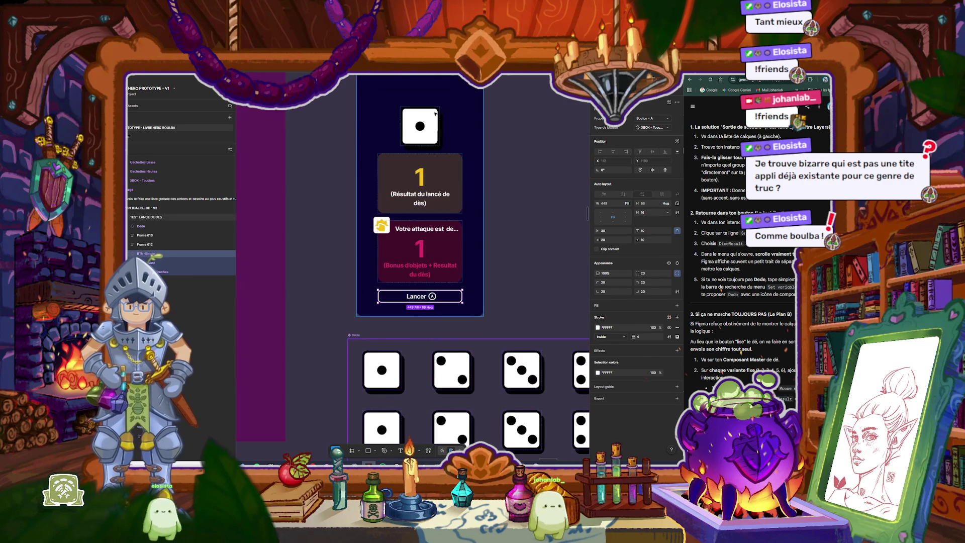
pyautogui.hotkey('shift', 'Return')
pyautogui.scroll(1, 441, 301)
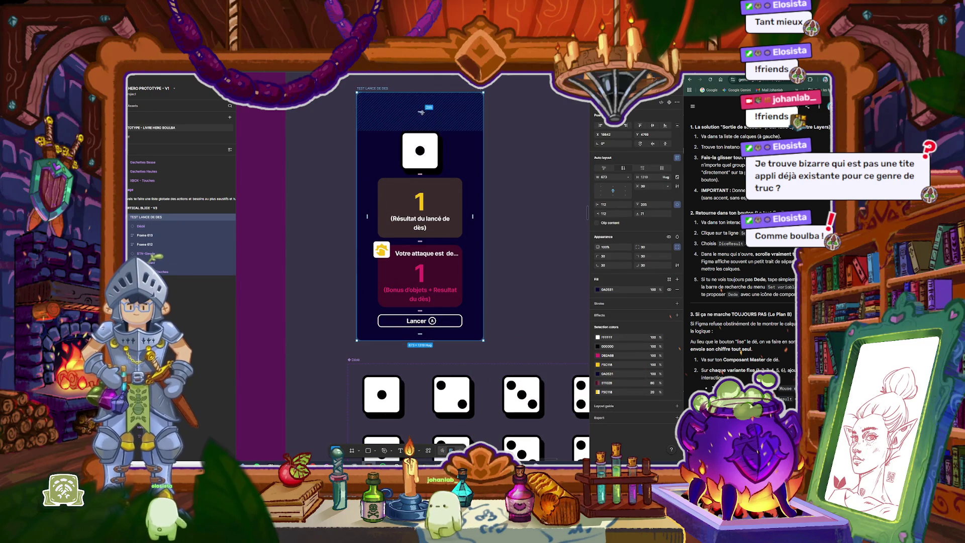
# Step: Set the TEST LANCE DE DES frame's auto-layout padding to 71 on all sides
pyautogui.click(653, 205)
pyautogui.write('71')
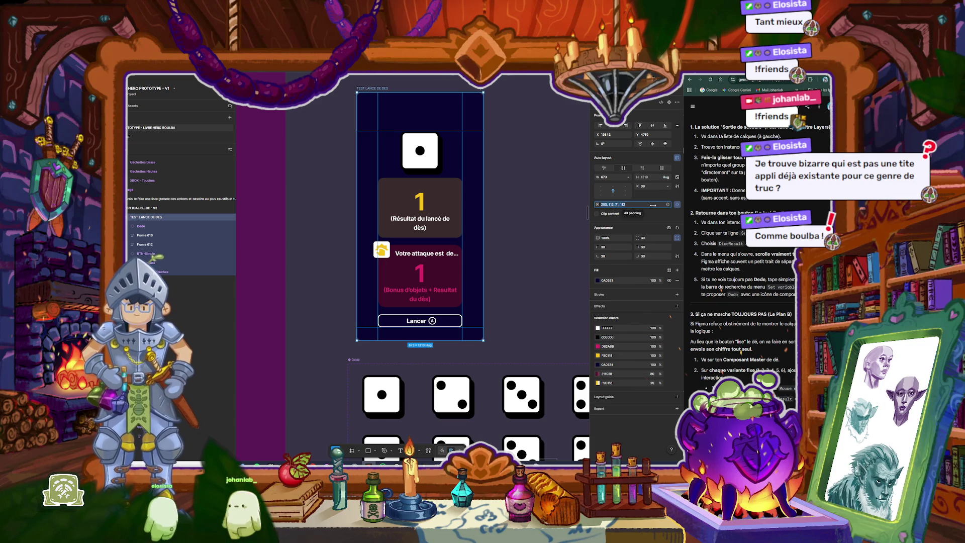
pyautogui.press('Return')
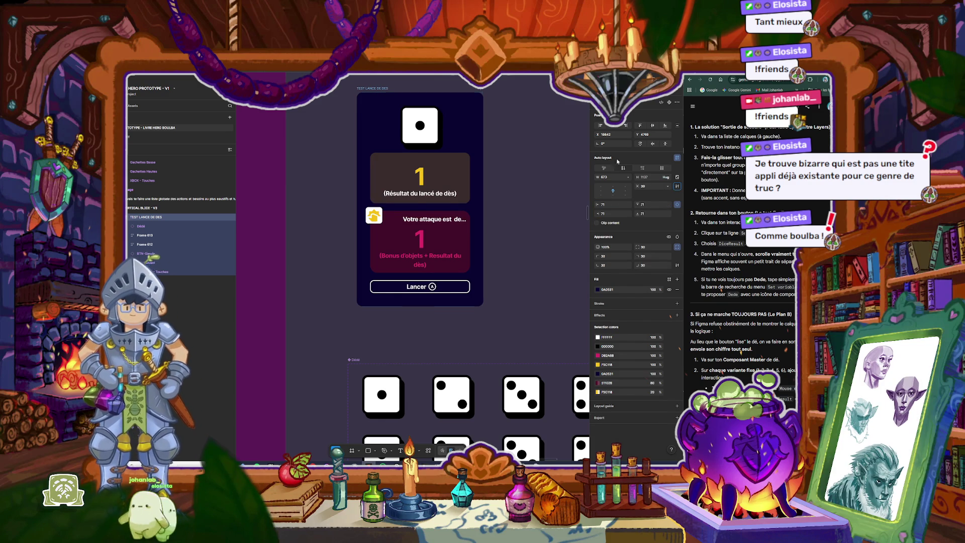
pyautogui.keyDown('ctrl'); pyautogui.scroll(2, 507, 166); pyautogui.keyUp('ctrl')
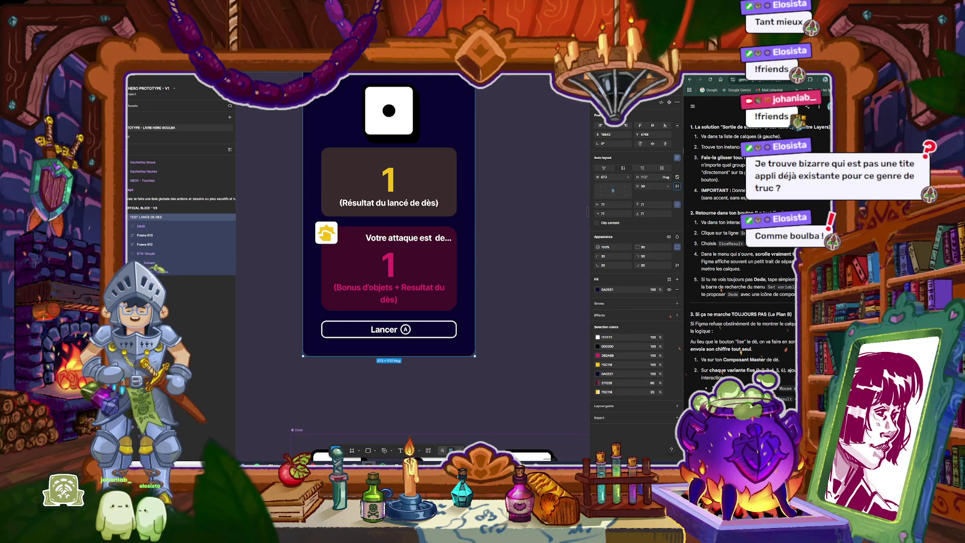
pyautogui.click(405, 106)
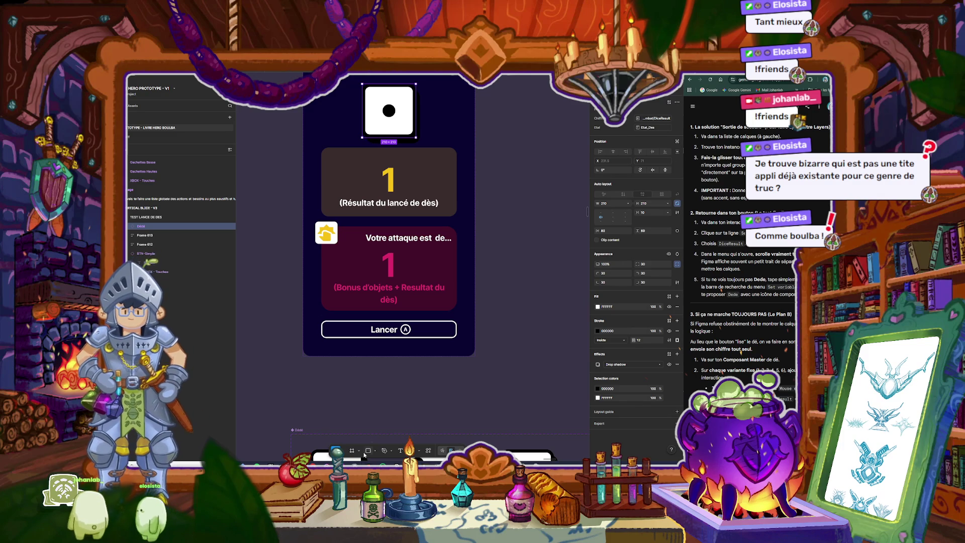
# Step: Rename the Dédé dice component set to DEDE CAREE
pyautogui.scroll(-5, 361, 412)
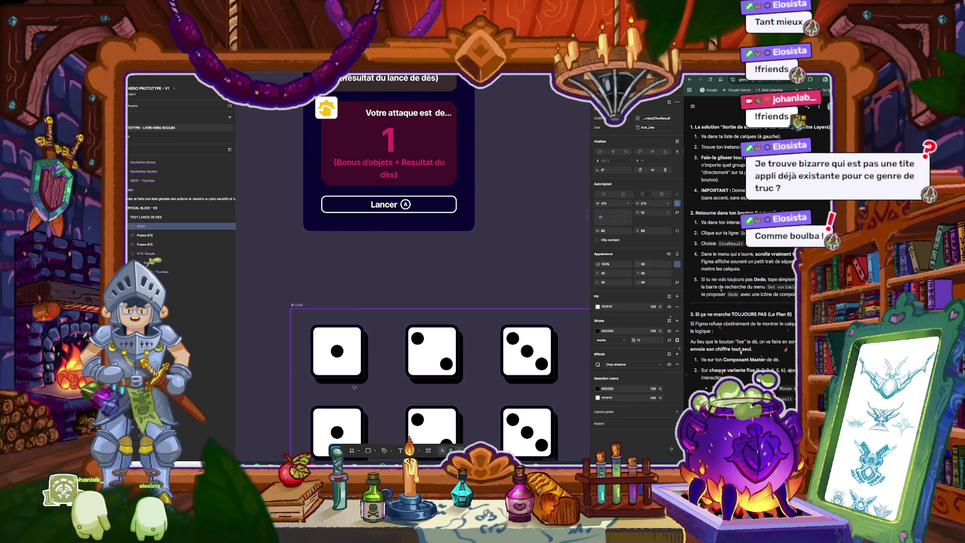
pyautogui.click(298, 305)
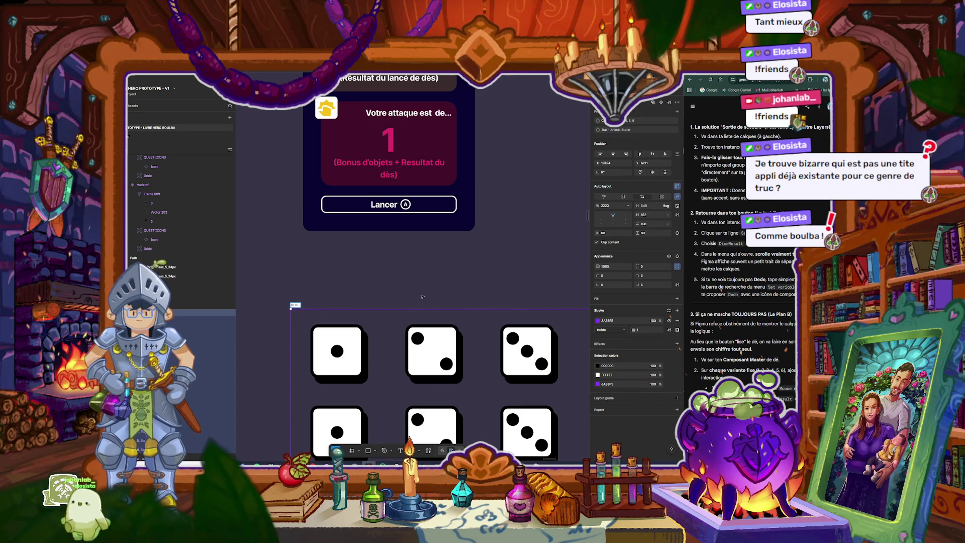
pyautogui.write('CAREE')
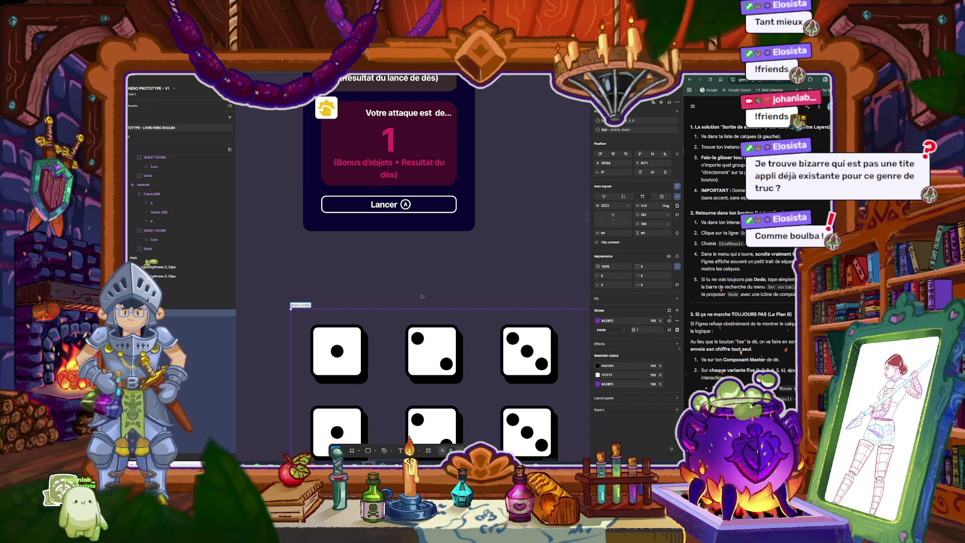
pyautogui.click(358, 344)
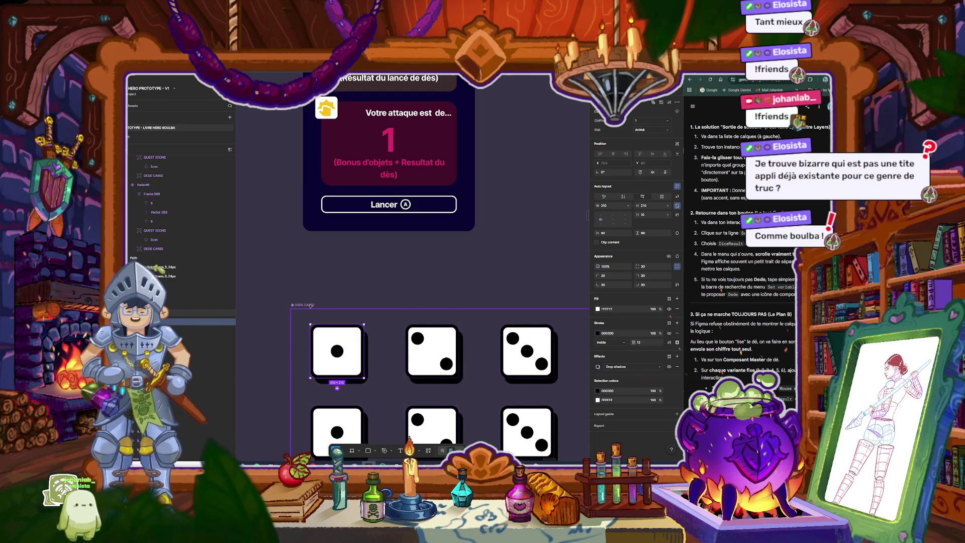
pyautogui.click(310, 305)
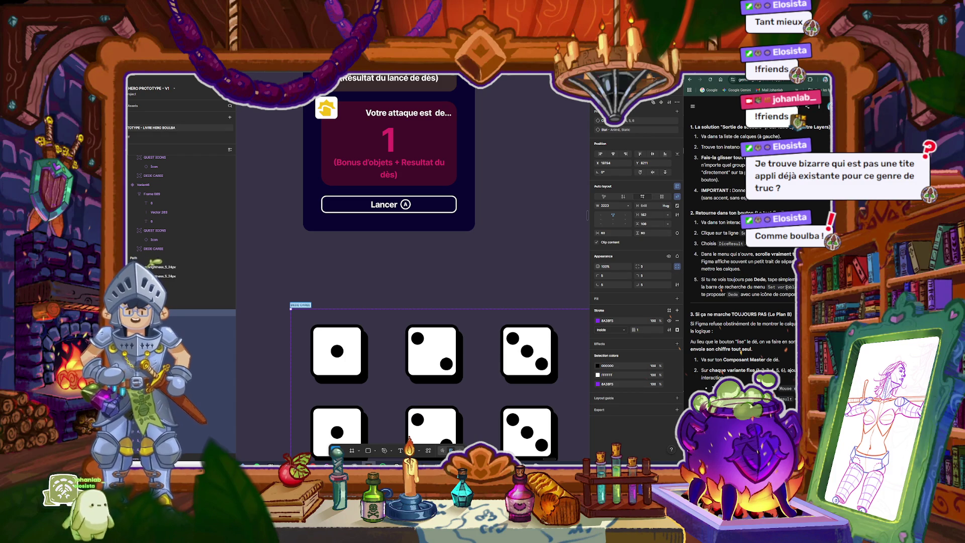
pyautogui.press('Escape')
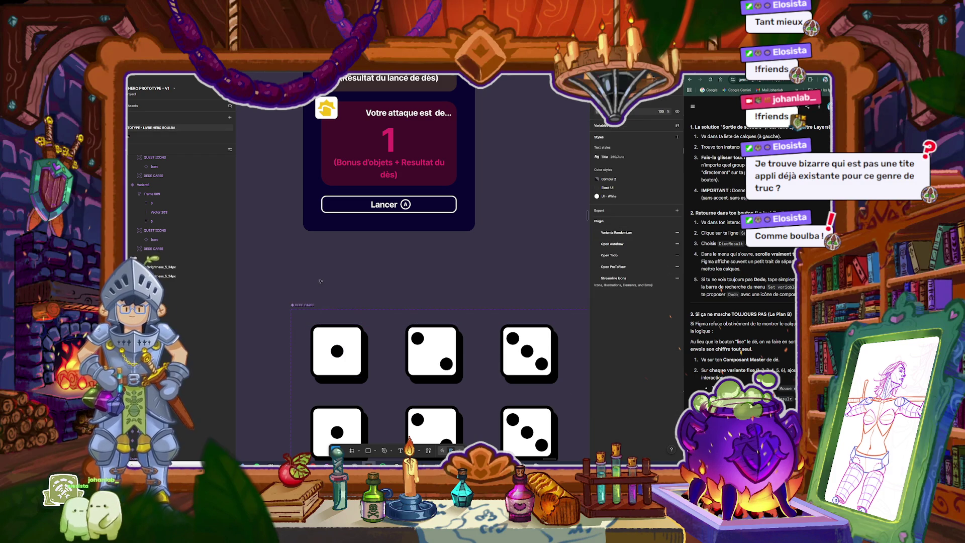
pyautogui.scroll(3, 379, 285)
pyautogui.click(393, 144)
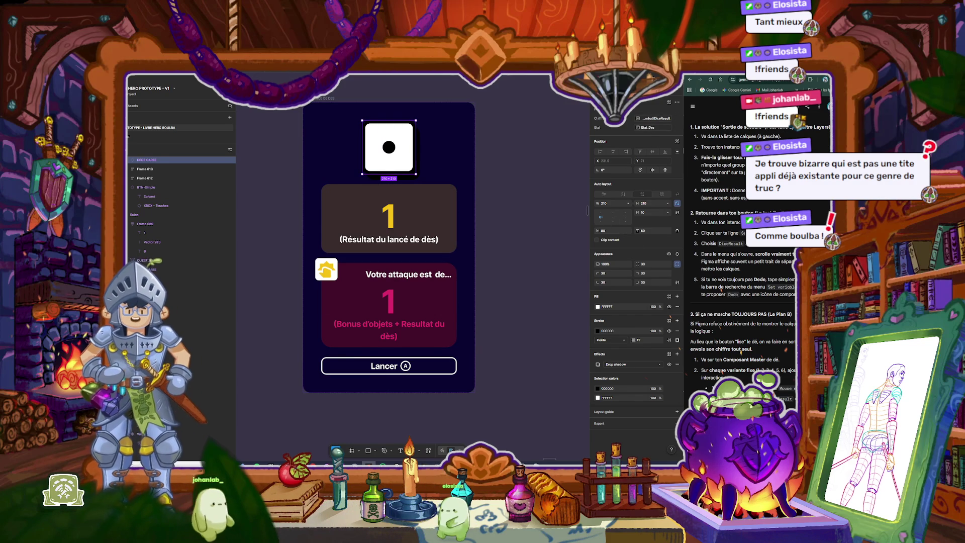
# Step: Open the Lancer button's click interaction and the variable picker for the Combat/DiceResult value
pyautogui.click(451, 371)
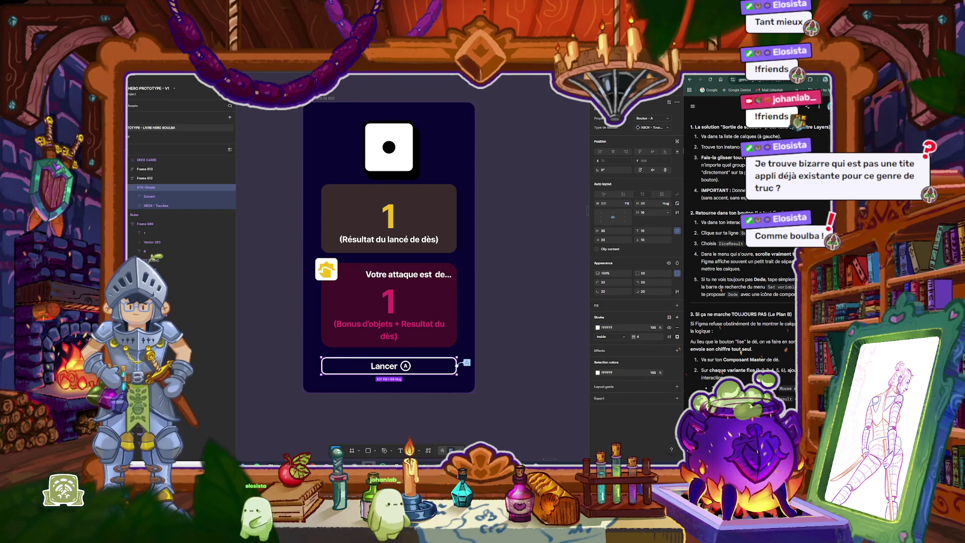
pyautogui.click(467, 363)
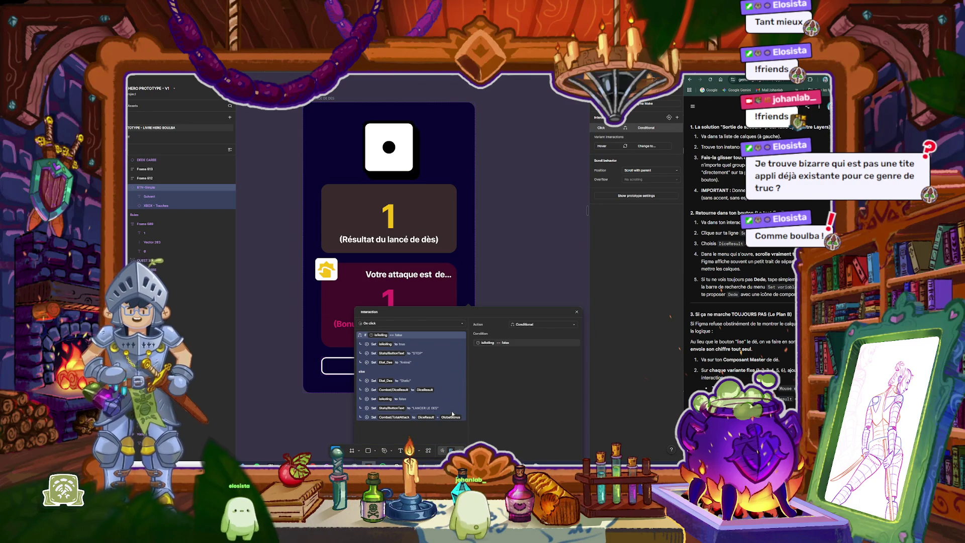
pyautogui.moveTo(427, 320); pyautogui.dragTo(360, 268)
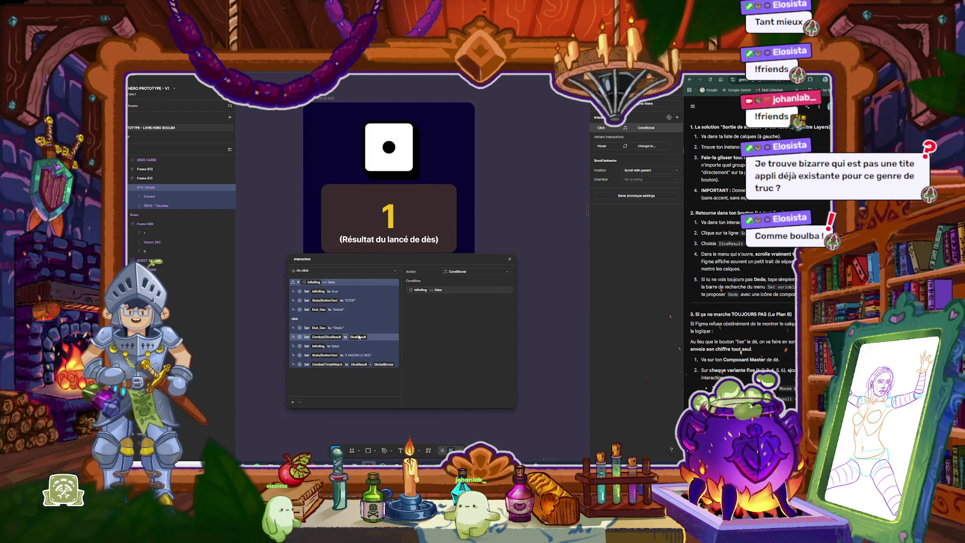
pyautogui.click(377, 337)
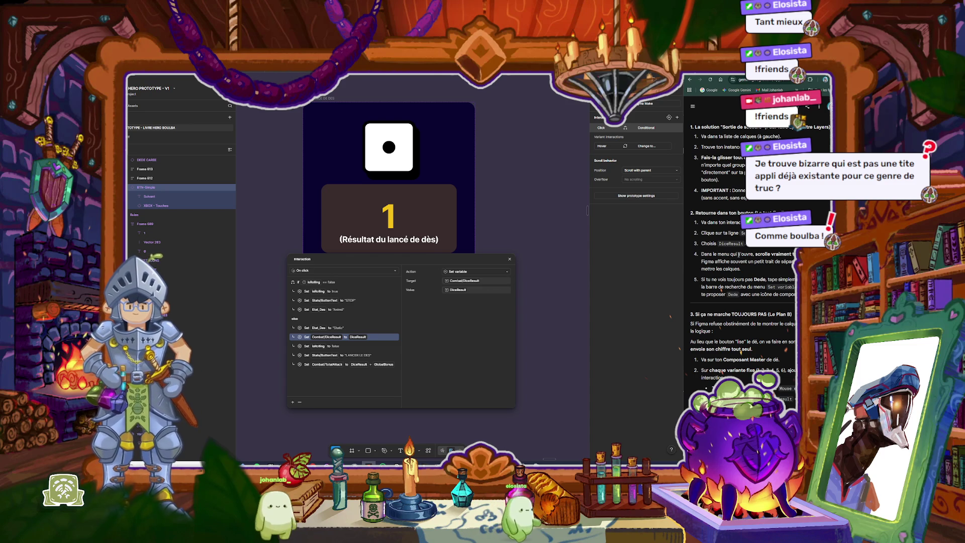
pyautogui.click(458, 291)
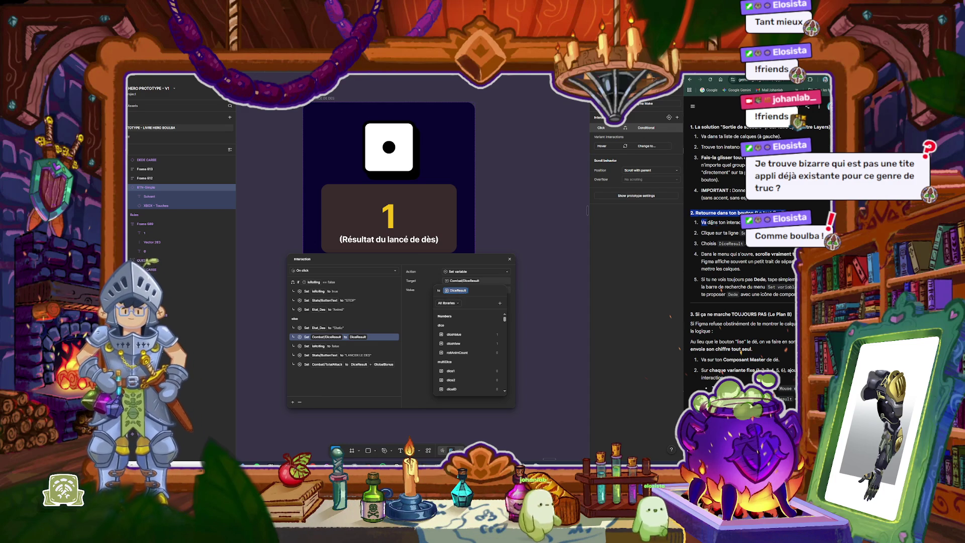
# Step: Ask Gemini to clarify step 2 of its instructions
pyautogui.moveTo(692, 213); pyautogui.dragTo(744, 304)
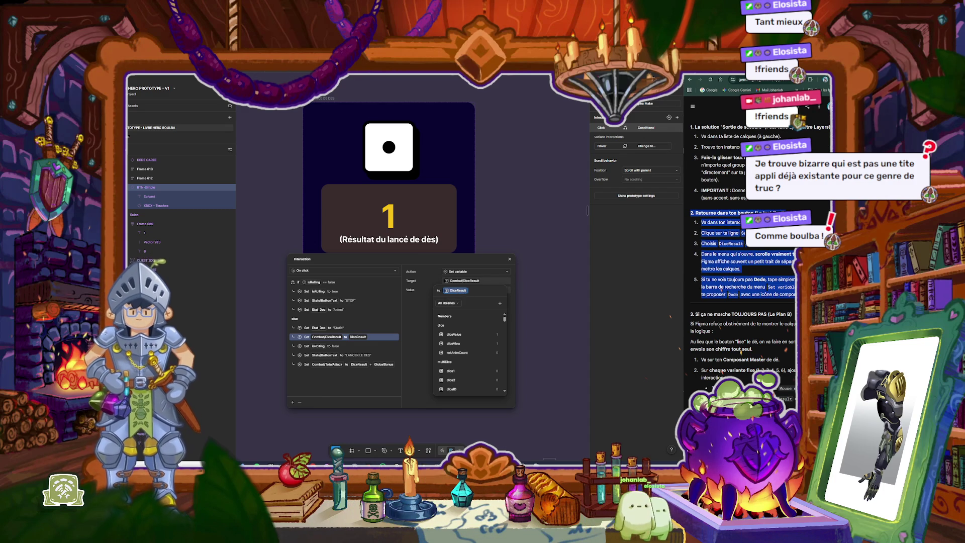
pyautogui.click(744, 304)
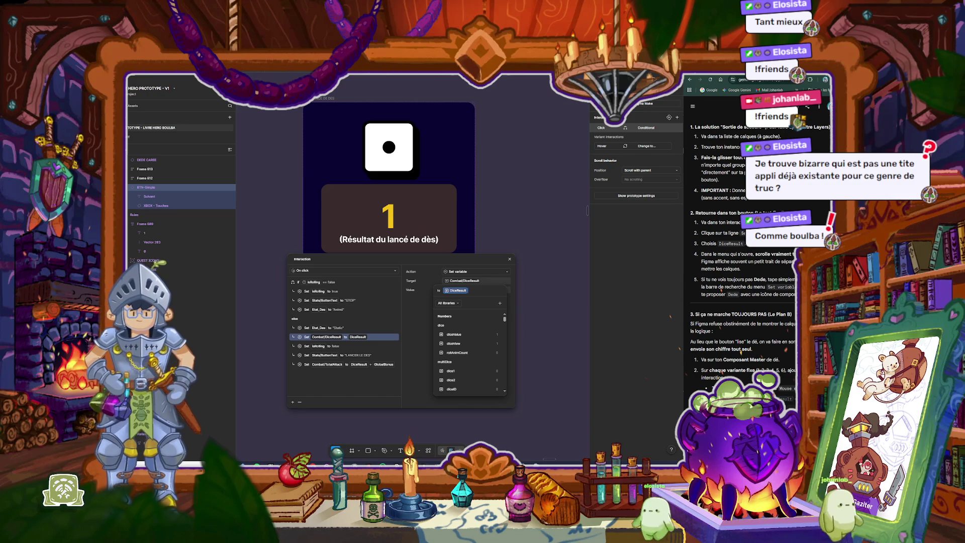
pyautogui.press('Return')
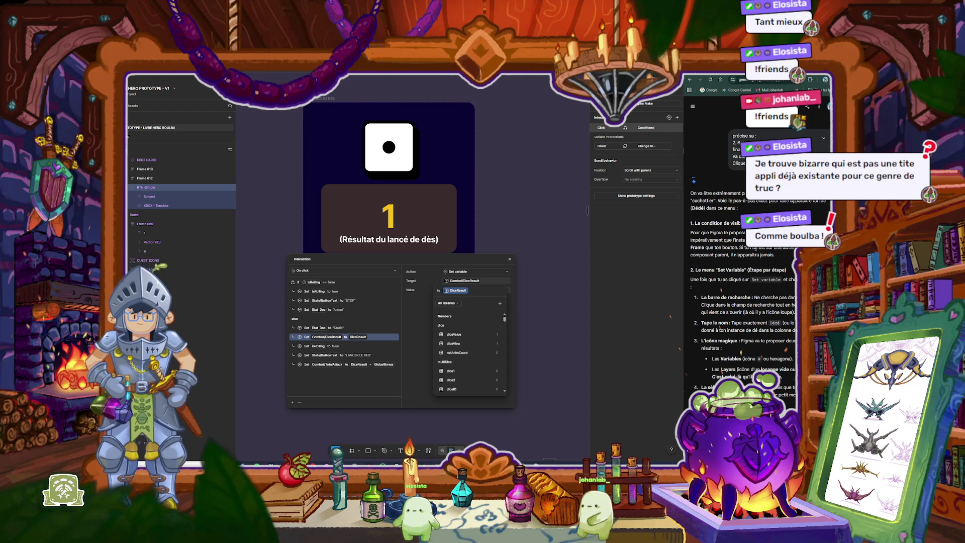
pyautogui.scroll(-2, 749, 246)
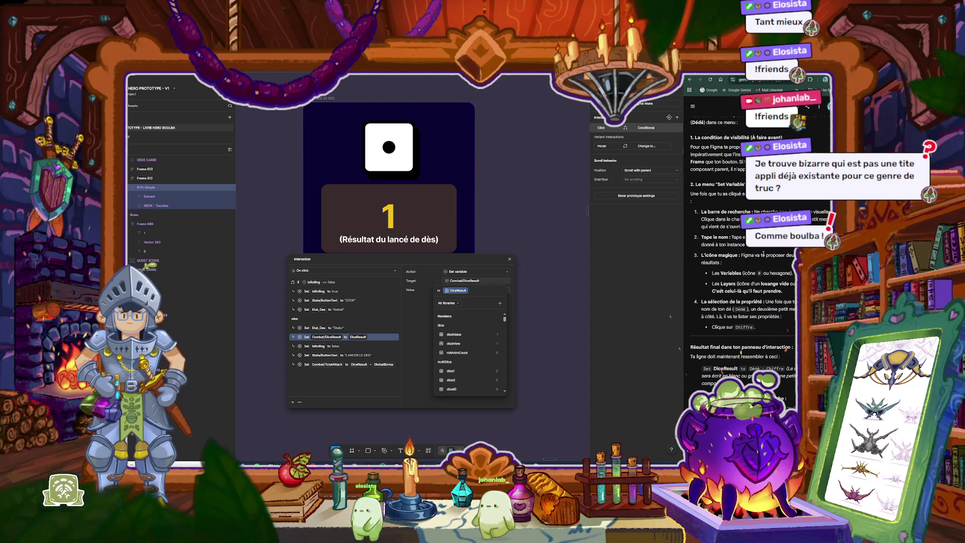
pyautogui.scroll(1, 764, 254)
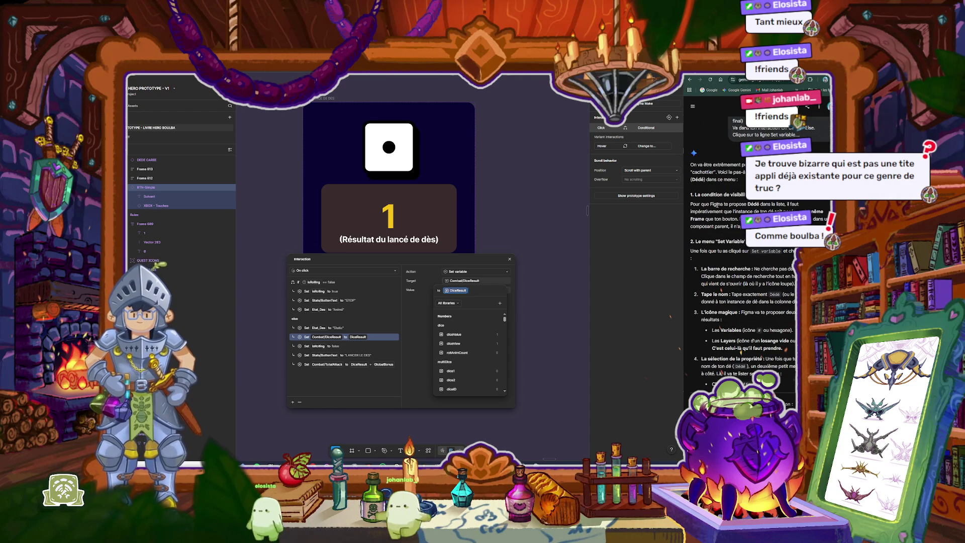
pyautogui.moveTo(709, 204); pyautogui.dragTo(741, 227)
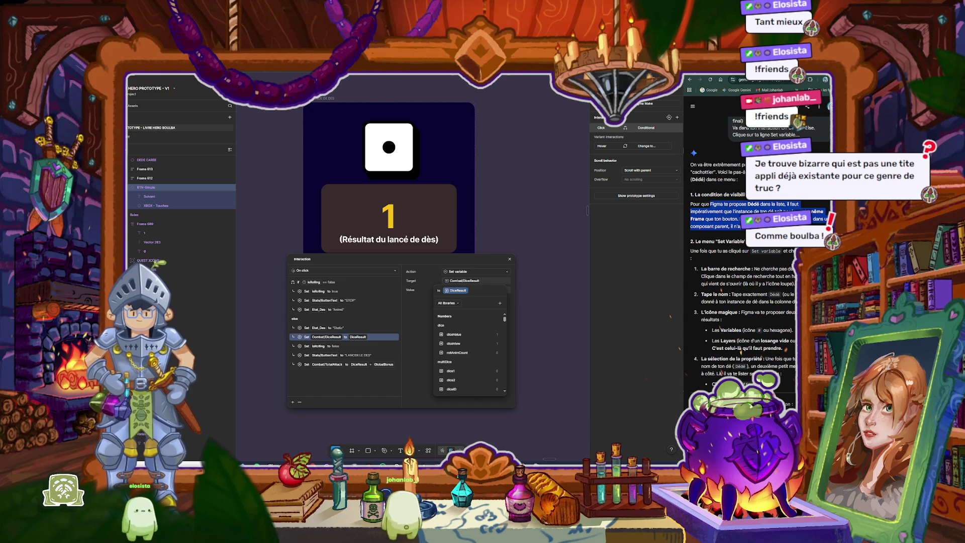
pyautogui.click(587, 210)
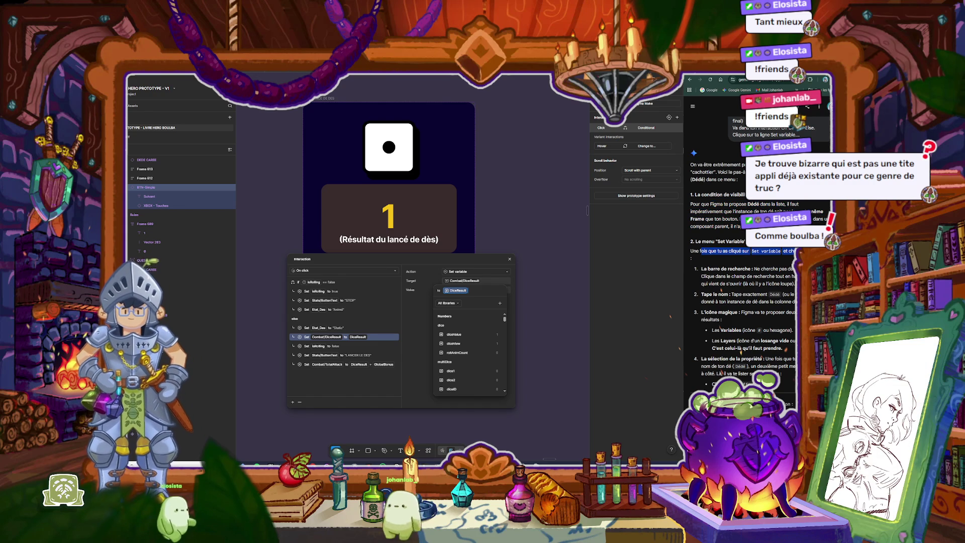
# Step: Try typing after DiceResult in the Value field, delete the attempts, and close the editor
pyautogui.click(472, 290)
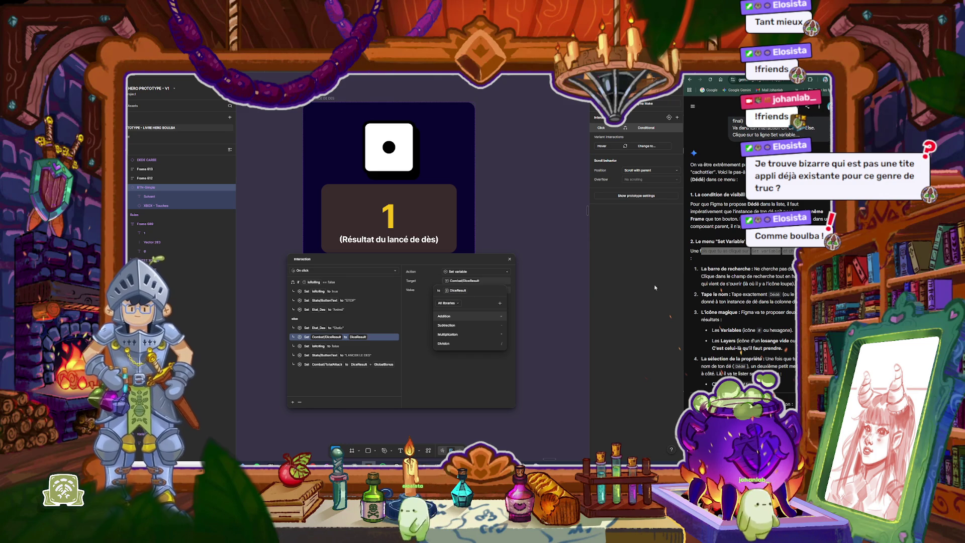
pyautogui.scroll(-1, 750, 255)
pyautogui.scroll(-1, 746, 252)
pyautogui.scroll(-2, 742, 250)
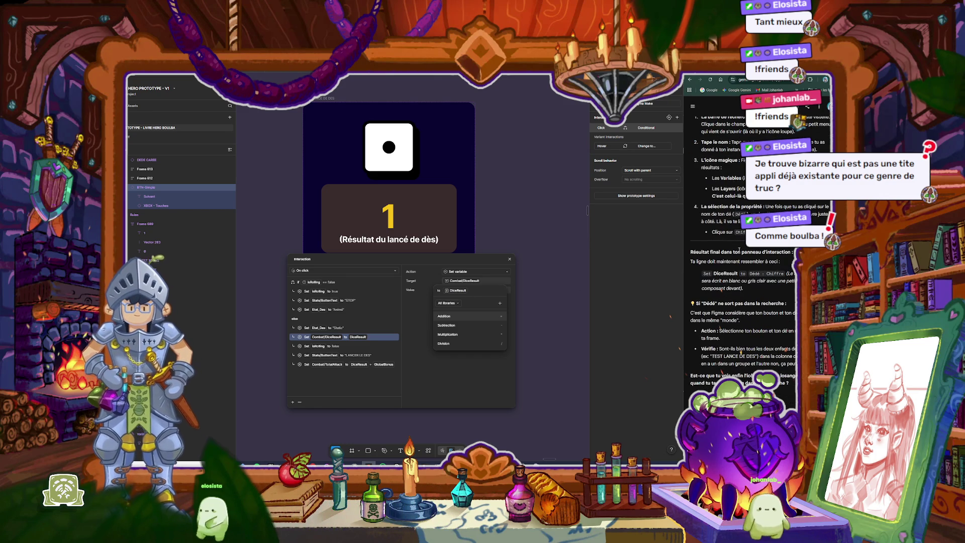
pyautogui.scroll(4, 739, 251)
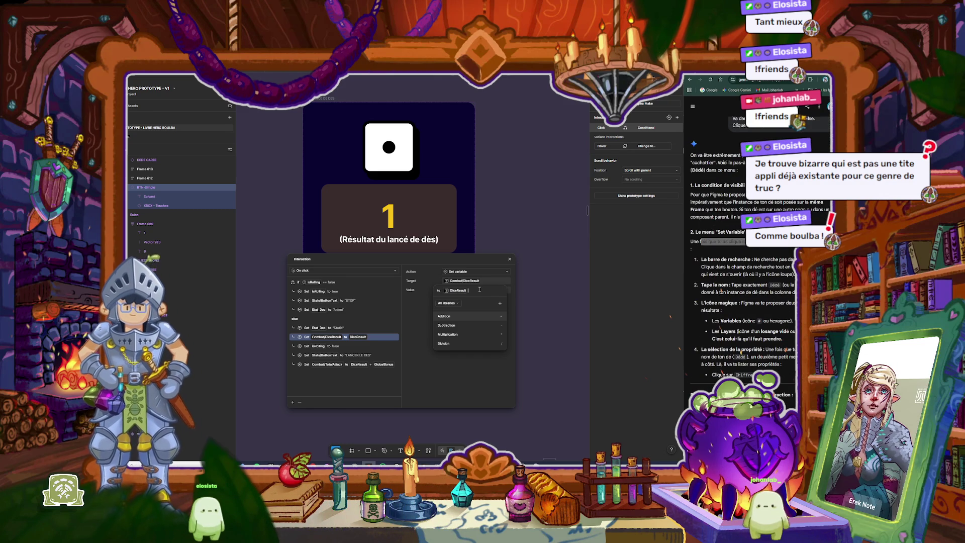
pyautogui.write('edé')
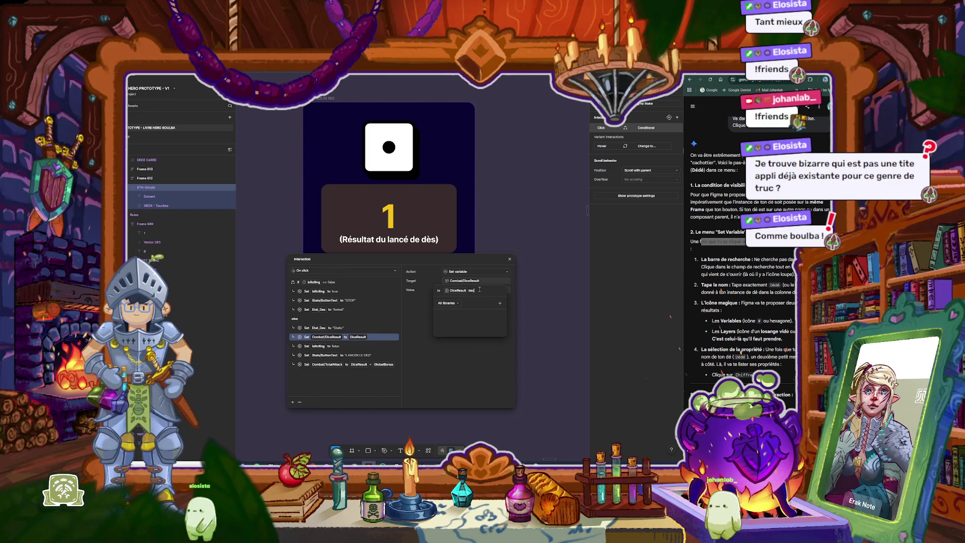
pyautogui.press('BackSpace')
pyautogui.press('BackSpace')
pyautogui.press('BackSpace')
pyautogui.write('Dé')
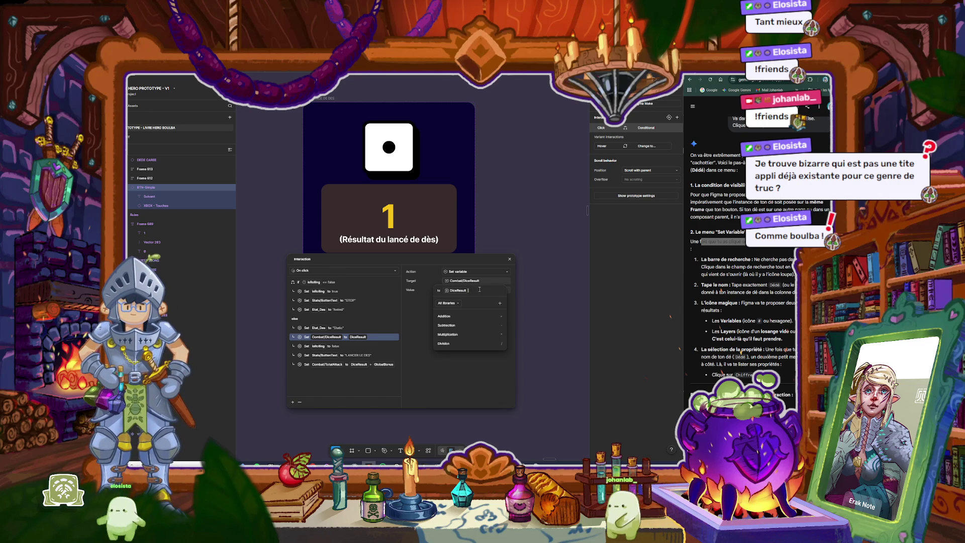
pyautogui.press('BackSpace')
pyautogui.press('BackSpace')
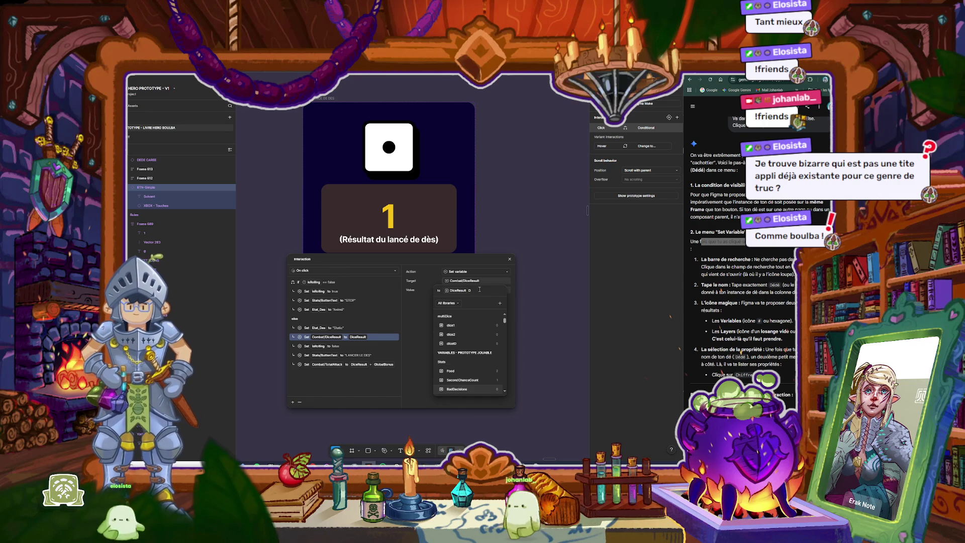
pyautogui.write('l')
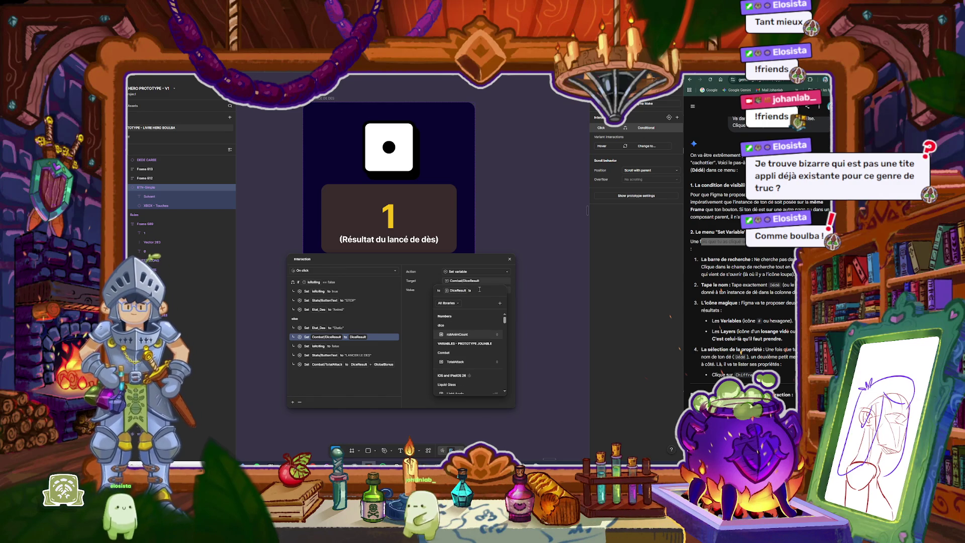
pyautogui.press('BackSpace')
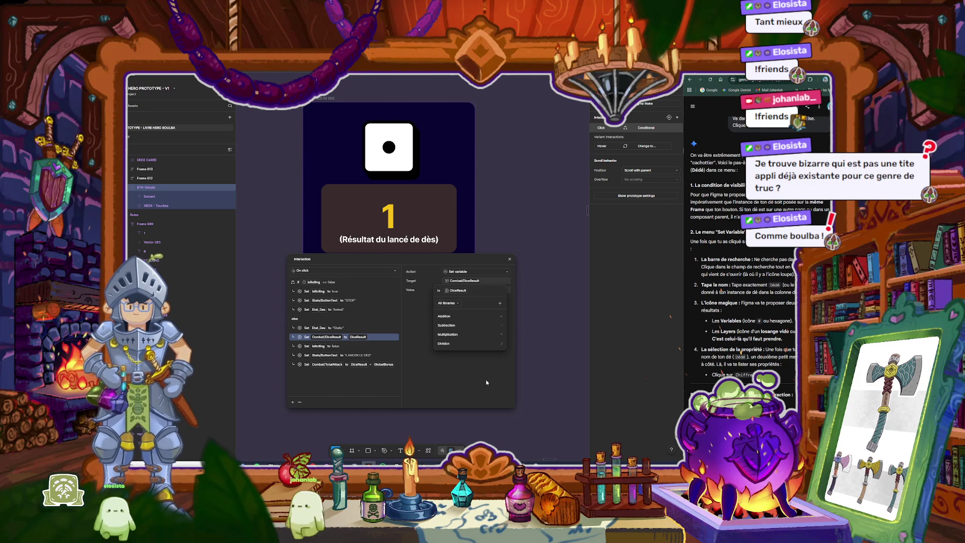
pyautogui.press('Escape')
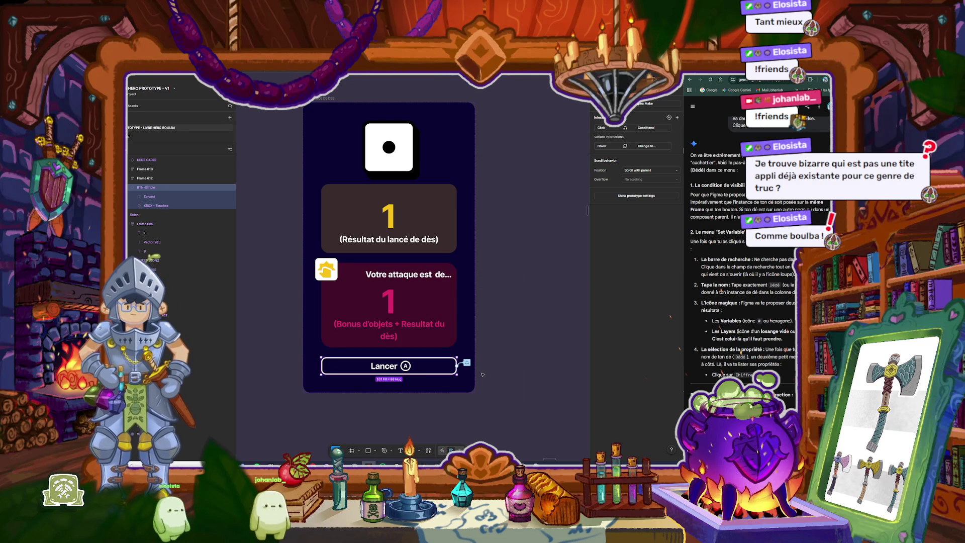
# Step: Reopen the Lancer button's click interaction
pyautogui.click(466, 362)
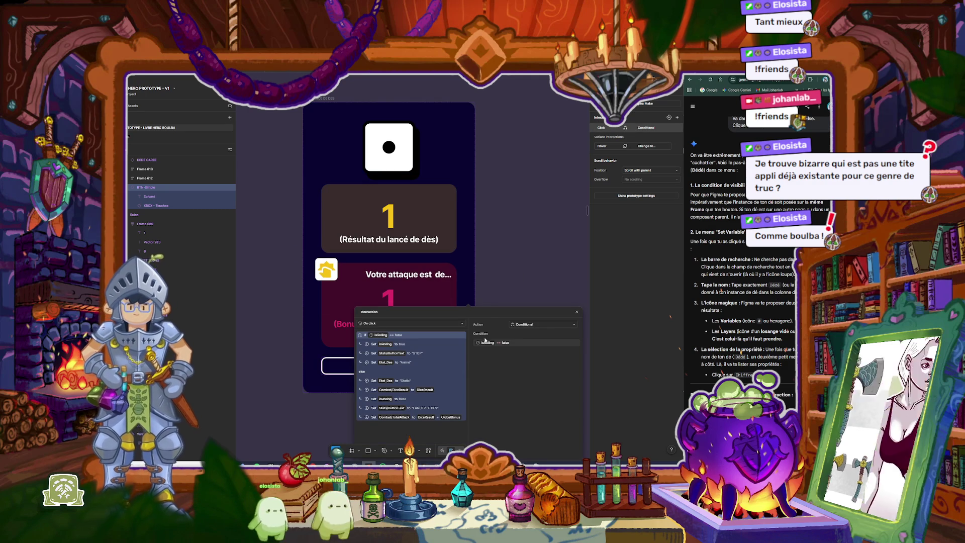
pyautogui.press('Escape')
pyautogui.click(466, 362)
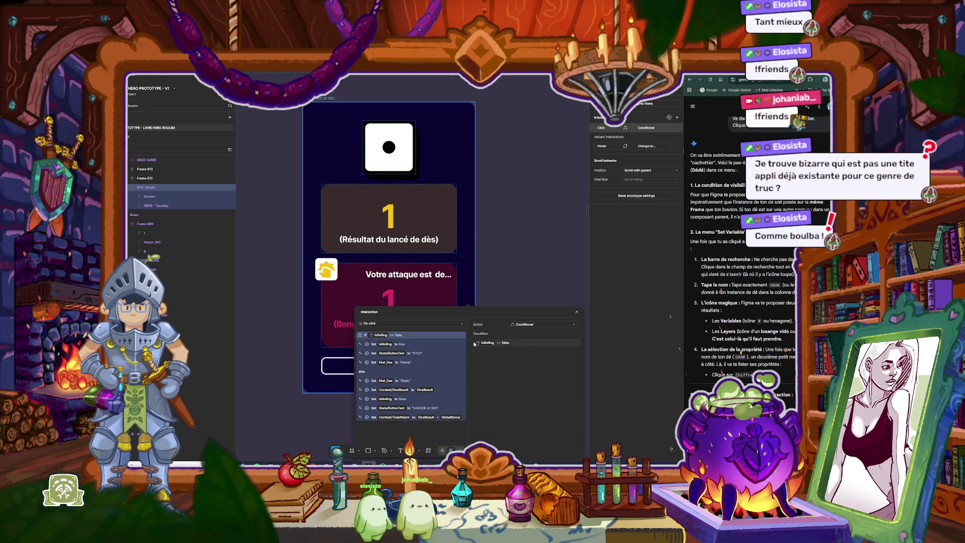
pyautogui.press('Escape')
pyautogui.click(467, 362)
# Step: Screenshot the editor showing the Combat/DiceResult action and ask Gemini for simpler steps
pyautogui.press('super+shift+s')
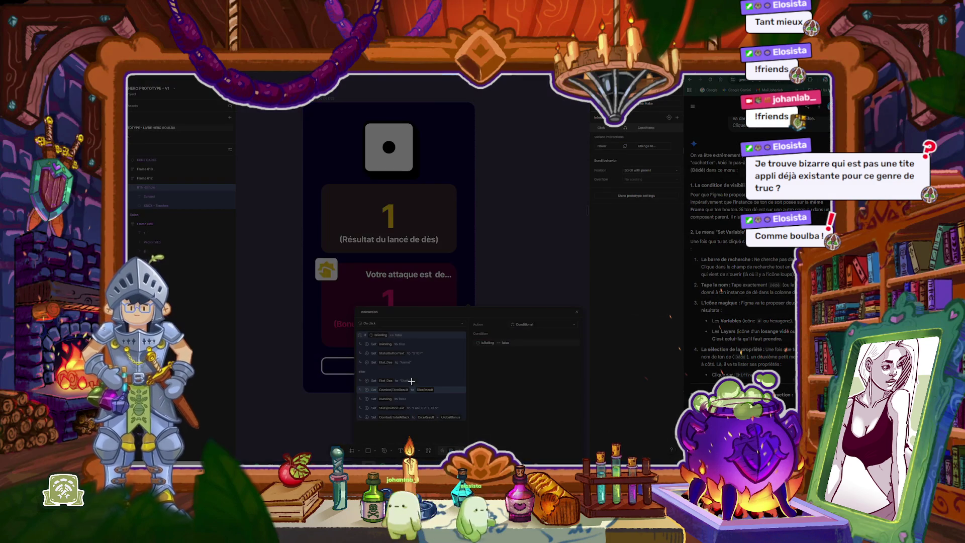
pyautogui.moveTo(355, 308); pyautogui.dragTo(582, 433)
pyautogui.click(443, 391)
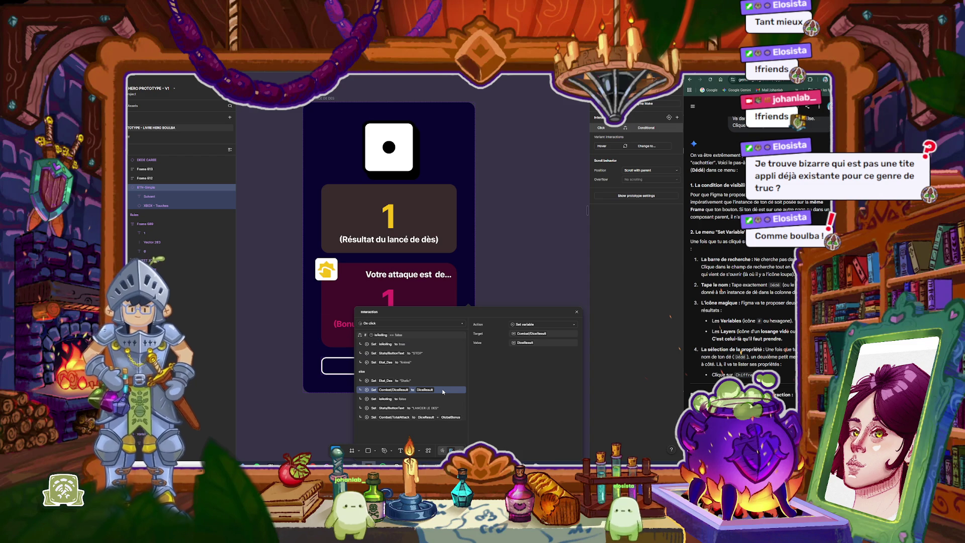
pyautogui.press('super+shift+s')
pyautogui.moveTo(352, 304); pyautogui.dragTo(592, 444)
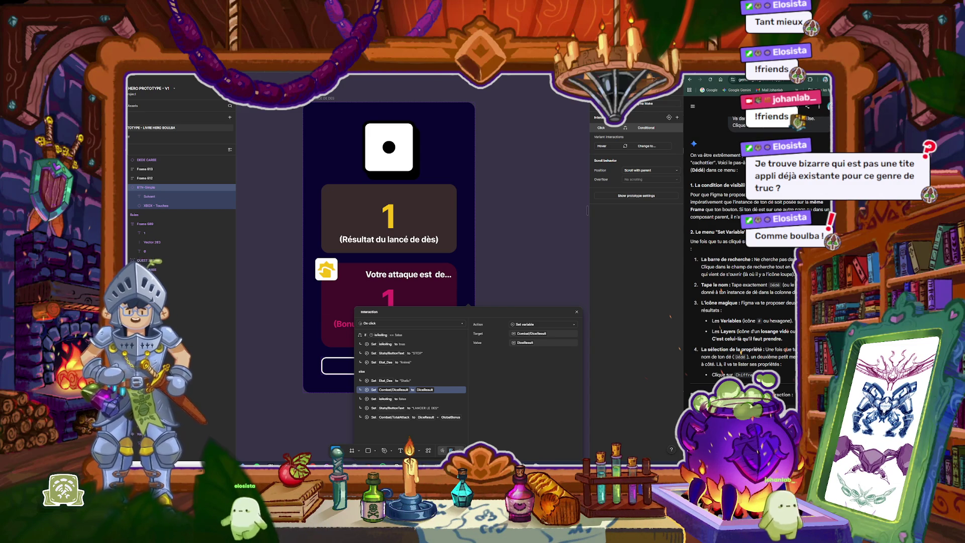
pyautogui.press('Return')
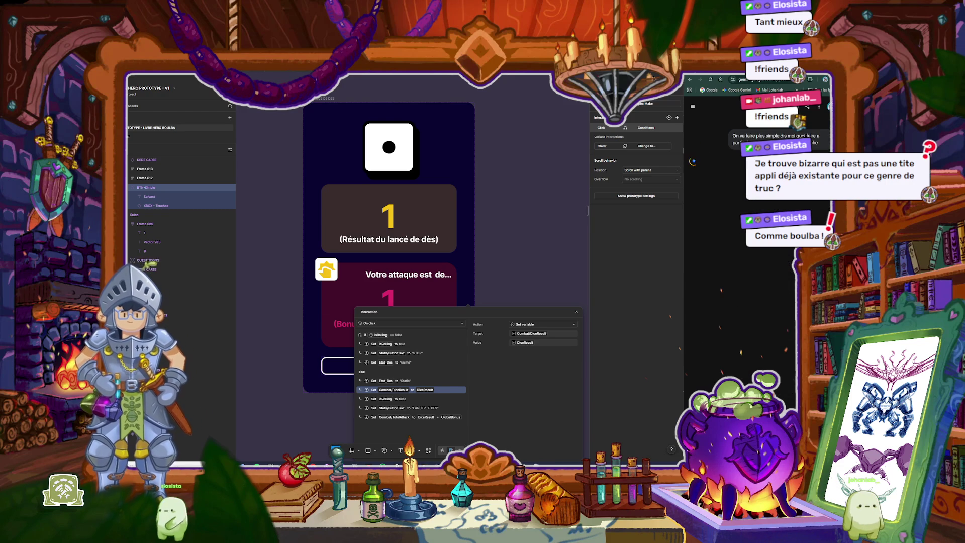
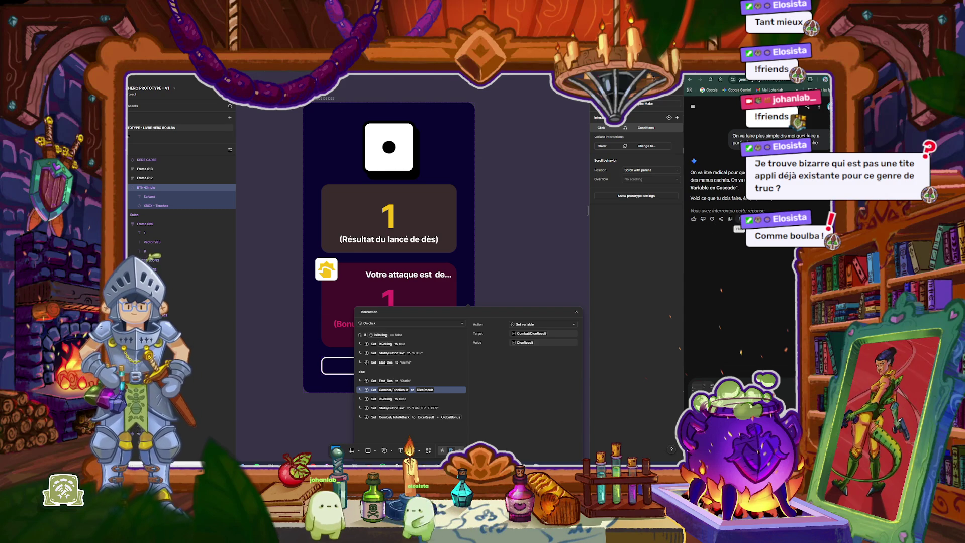
# Step: Dismiss the note on Gemini's interrupted reply and reload the Gemini chat page
pyautogui.click(730, 219)
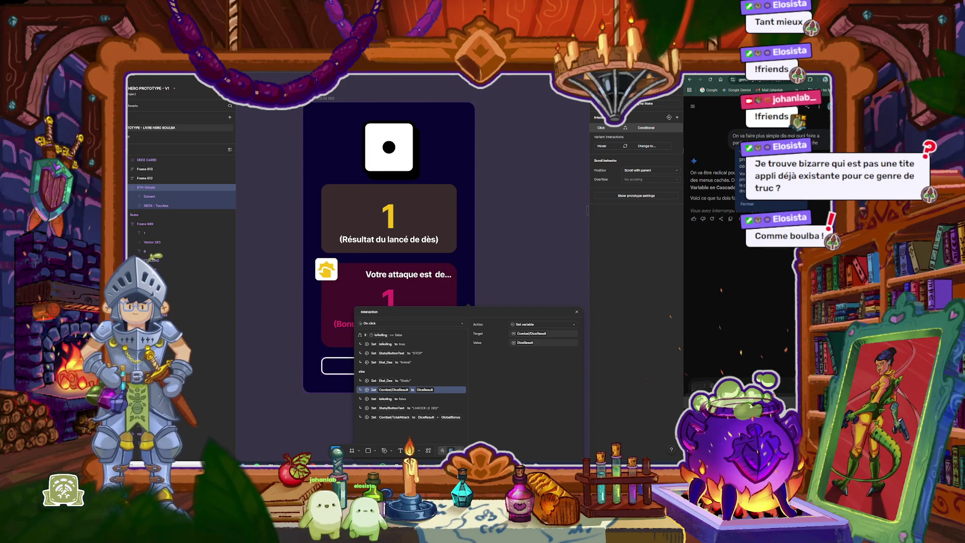
pyautogui.click(752, 206)
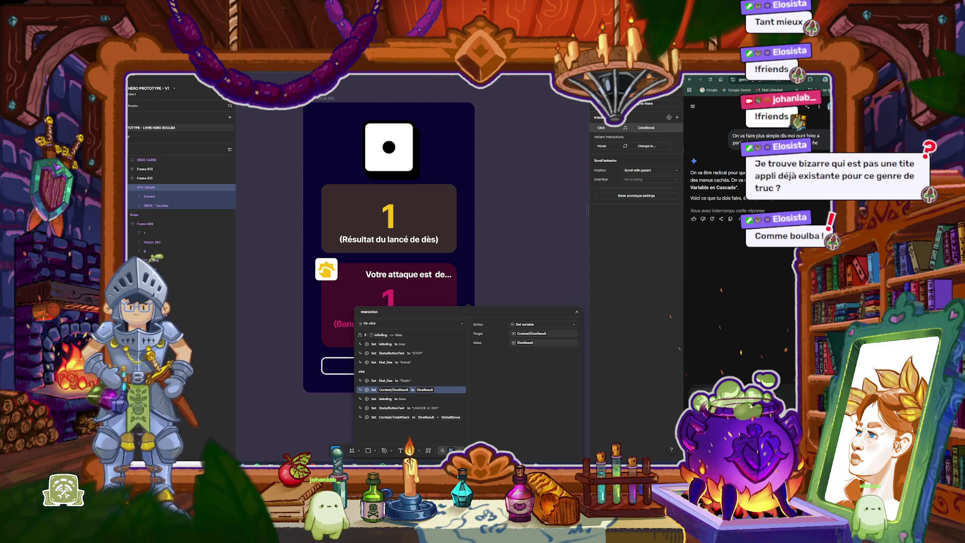
pyautogui.click(712, 81)
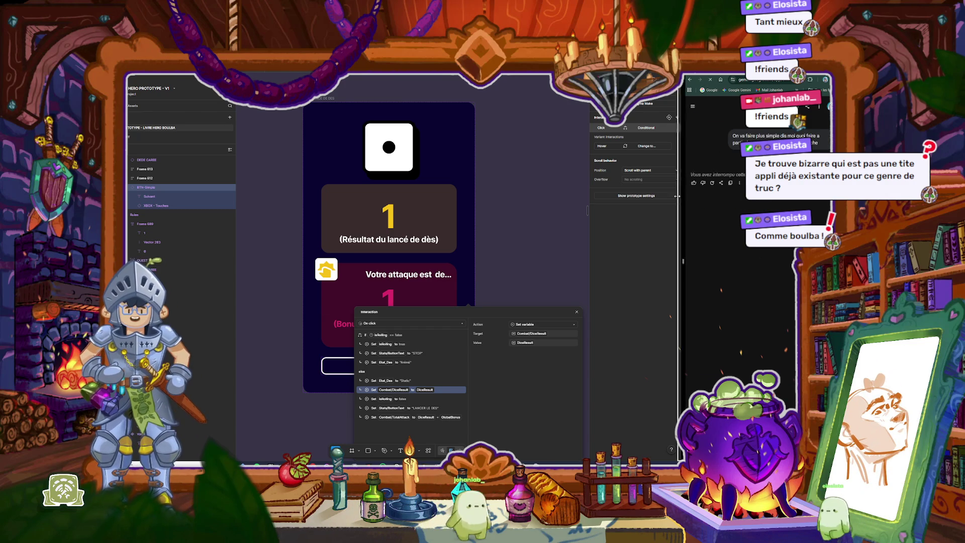
# Step: Widen the Gemini window, then paste the copied screenshot into a new message and send it
pyautogui.moveTo(684, 206); pyautogui.dragTo(639, 206)
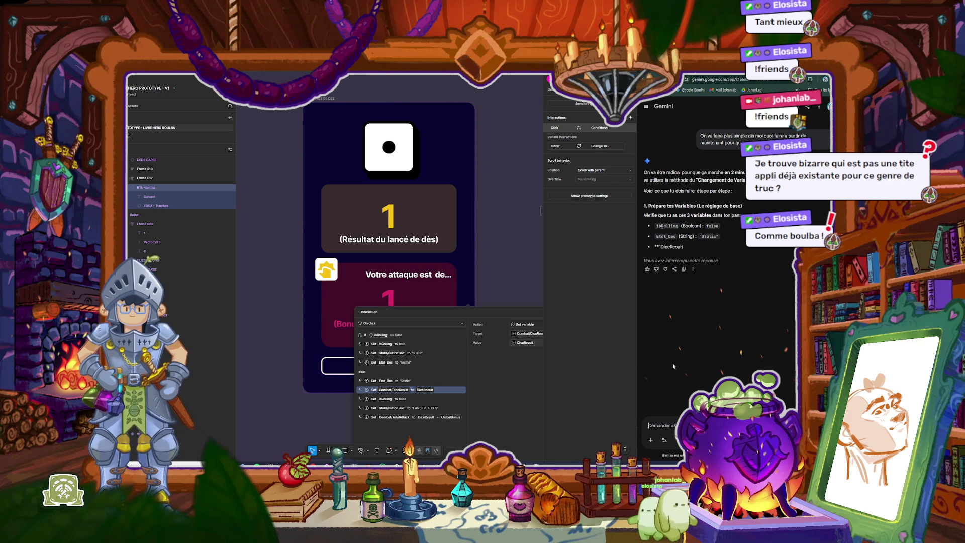
pyautogui.click(654, 426)
pyautogui.hotkey('ctrl', 'v')
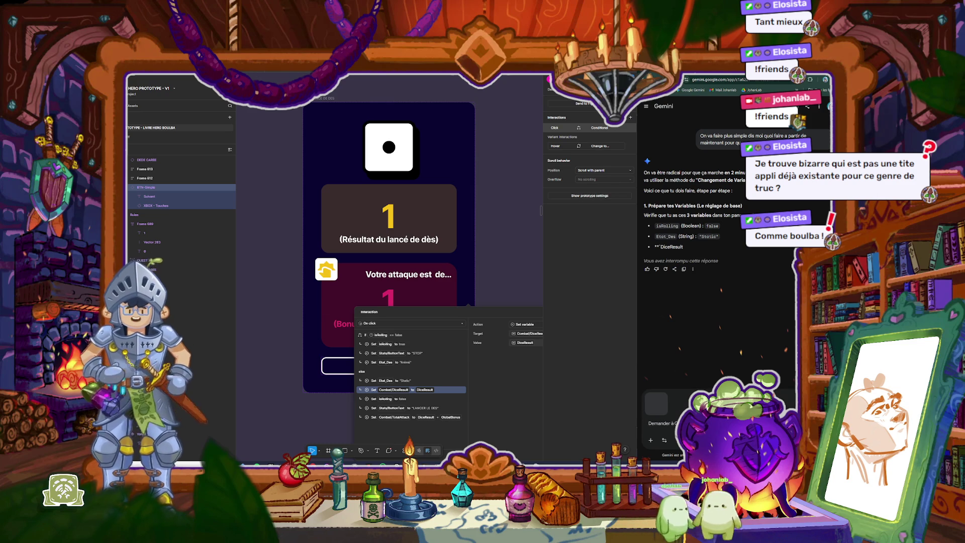
pyautogui.press('Return')
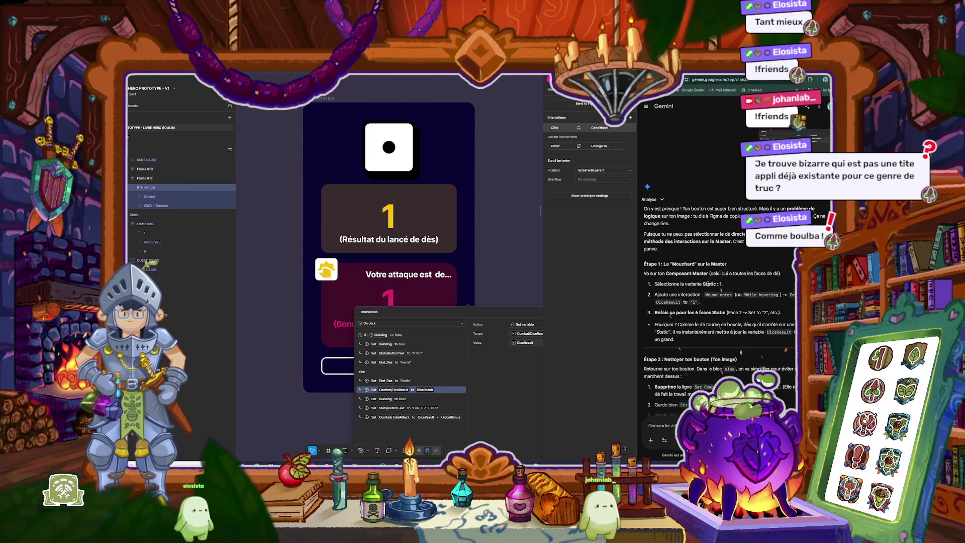
pyautogui.click(508, 251)
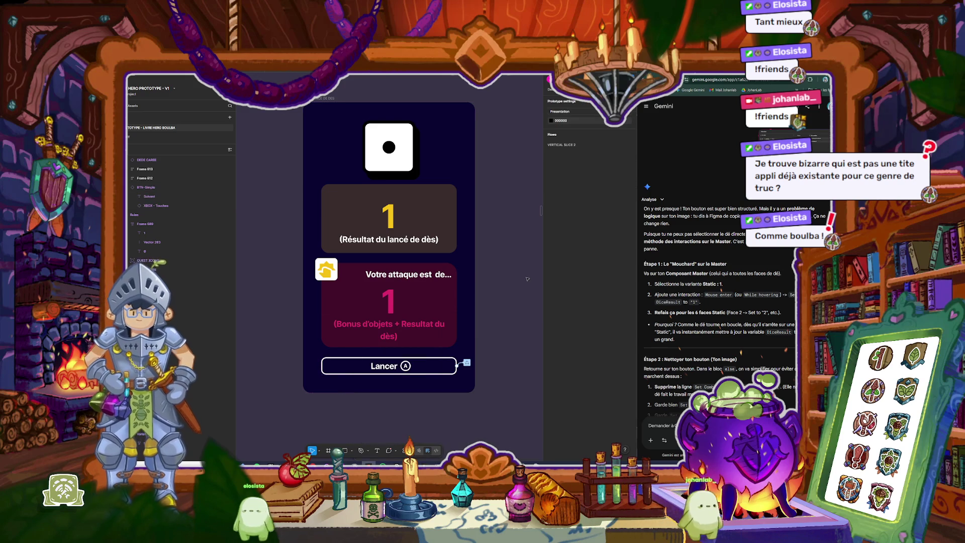
# Step: Add a Mouse enter interaction to the first die in the bottom row
pyautogui.scroll(-3, 335, 225)
pyautogui.scroll(-2, 336, 226)
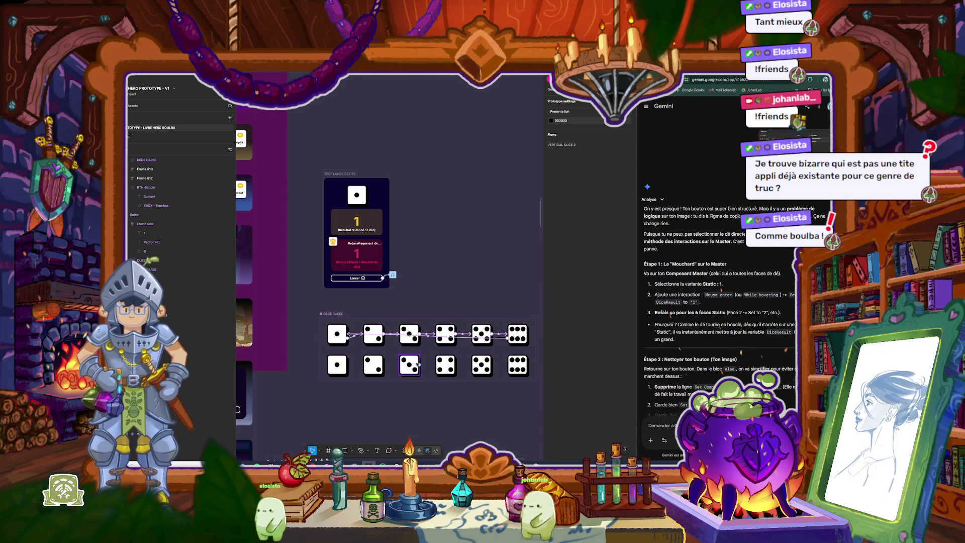
pyautogui.click(345, 363)
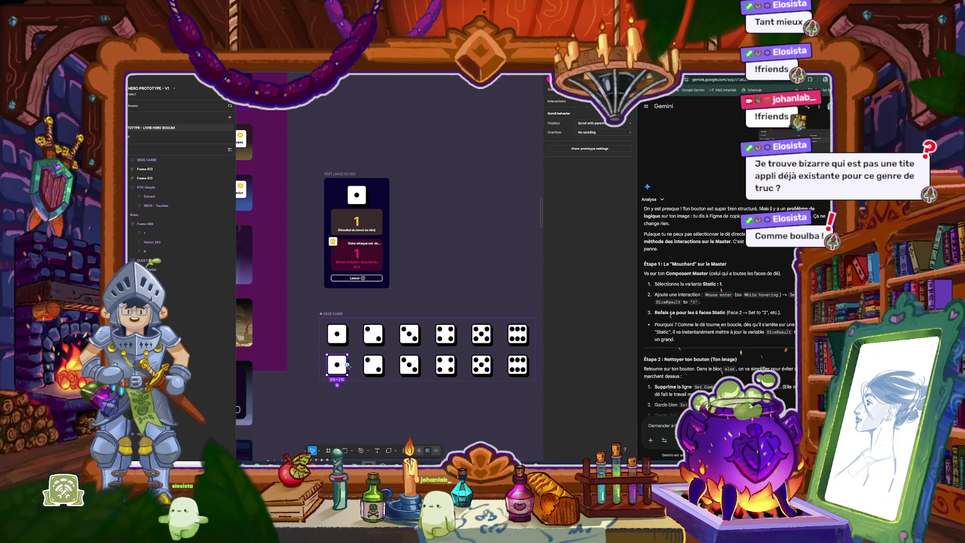
pyautogui.click(631, 101)
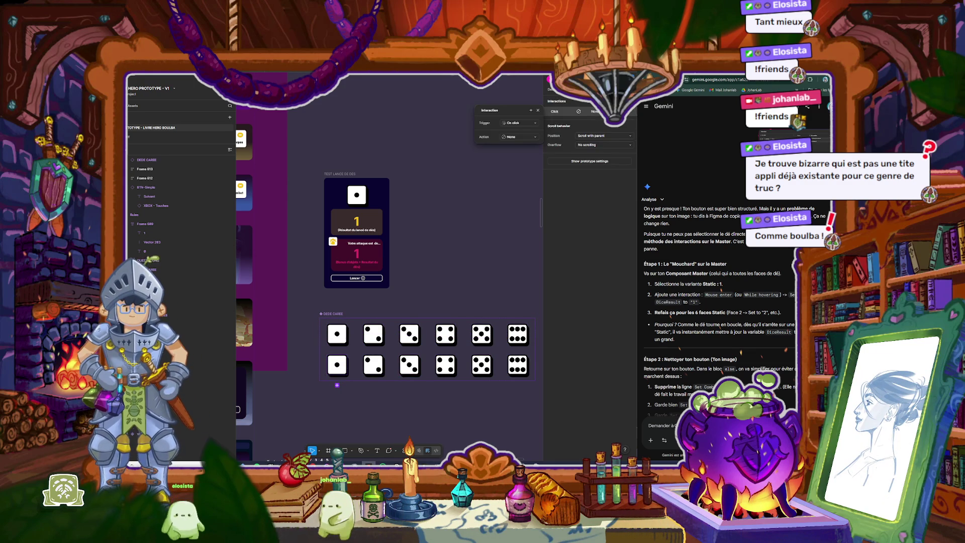
pyautogui.click(533, 124)
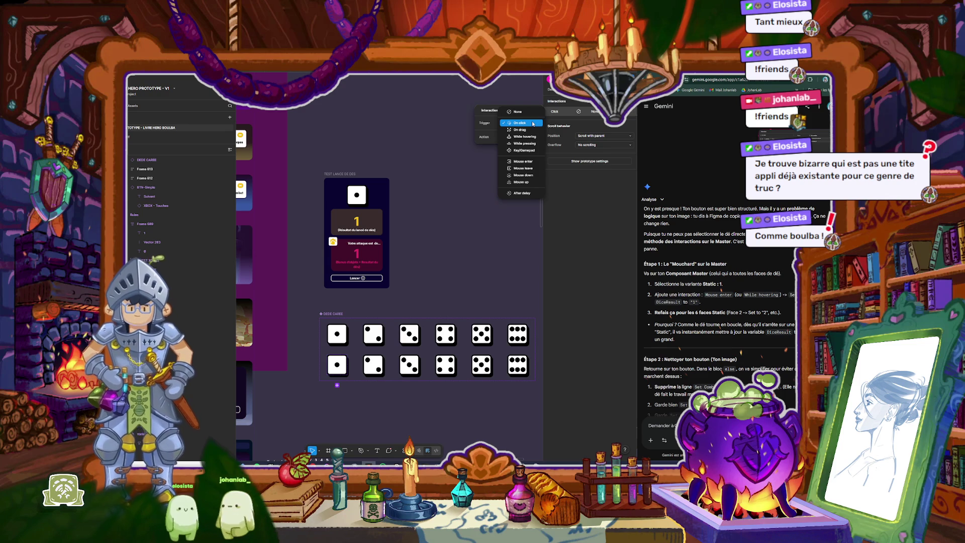
pyautogui.click(533, 161)
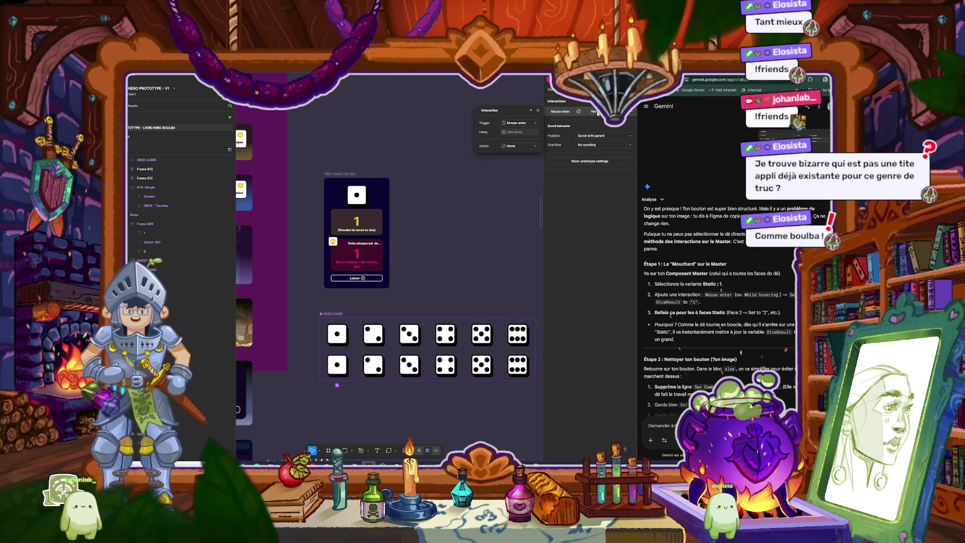
# Step: Make that interaction set the DiceResult variable to 1
pyautogui.click(530, 111)
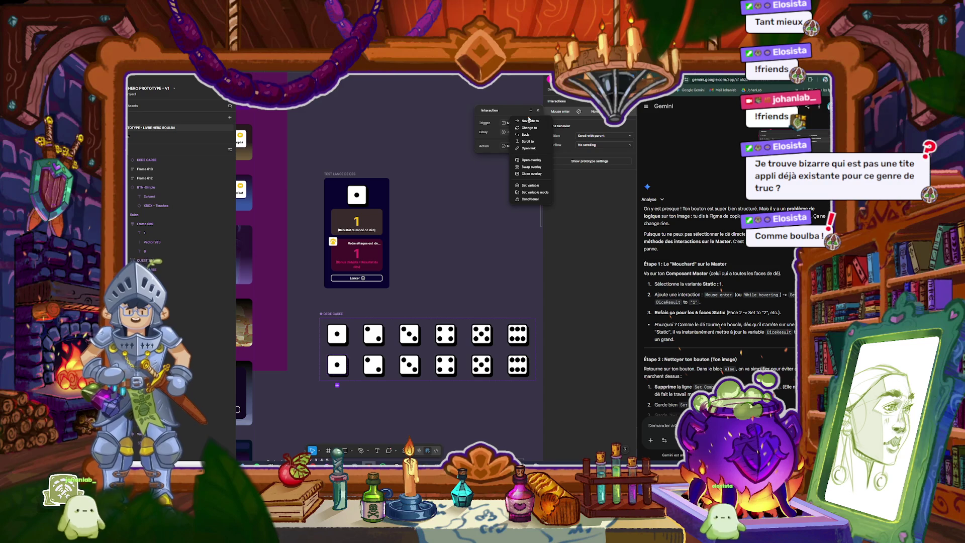
pyautogui.click(529, 185)
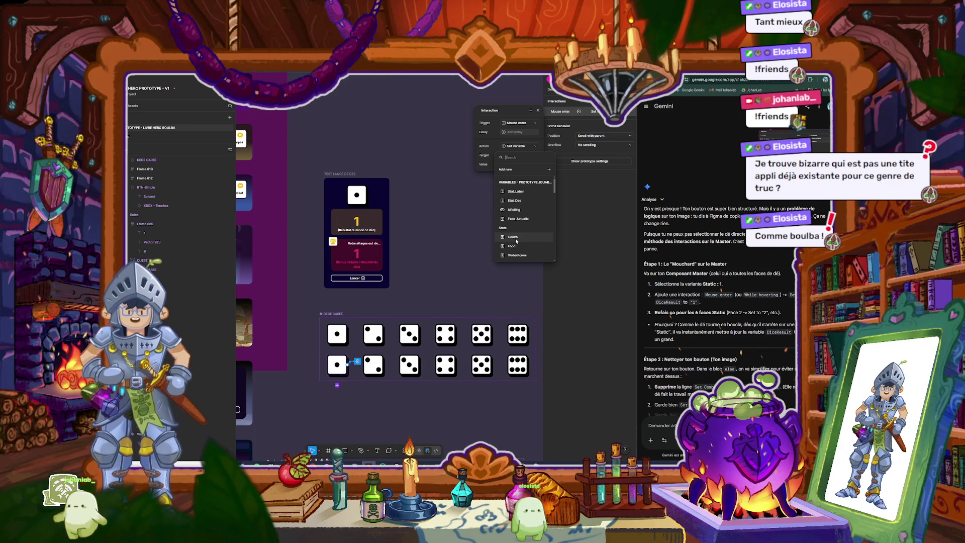
pyautogui.write('dice')
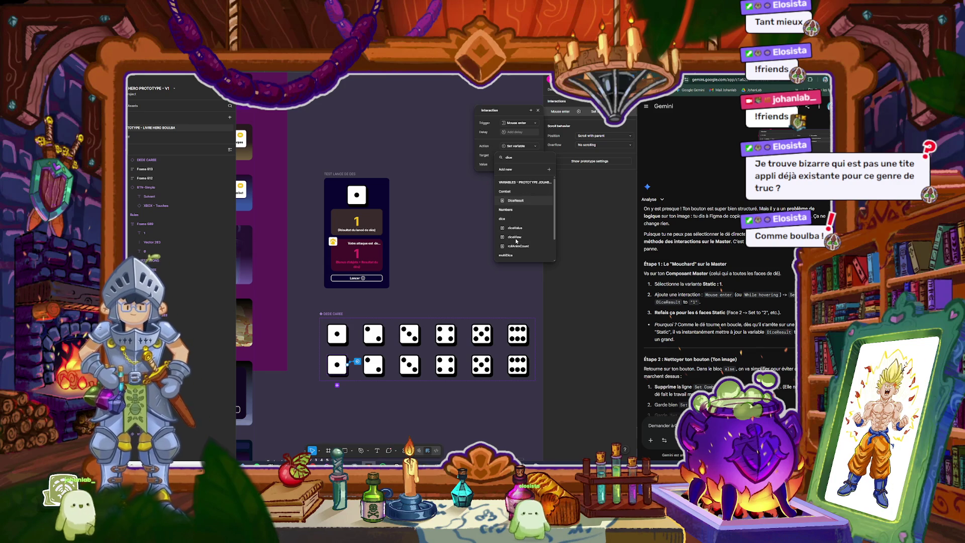
pyautogui.click(516, 201)
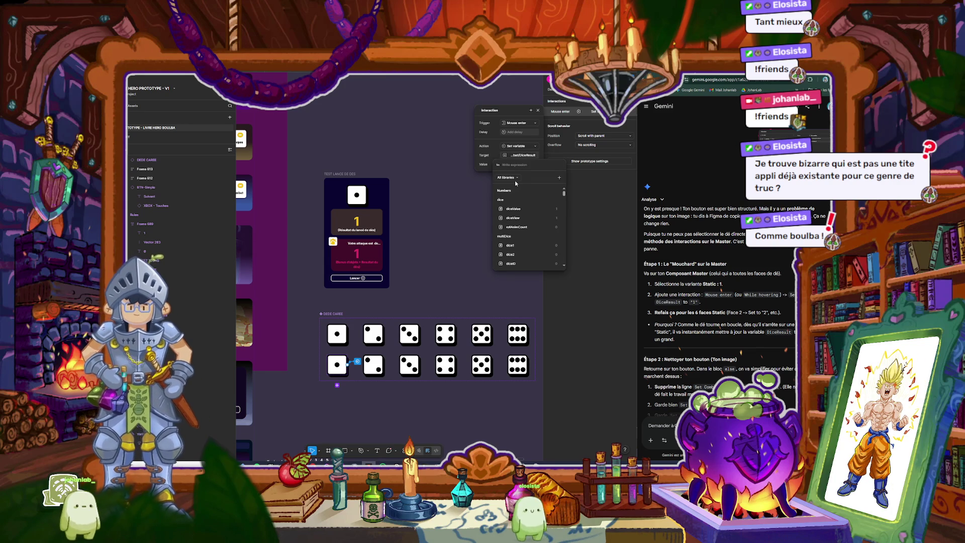
pyautogui.write('1')
pyautogui.press('Return')
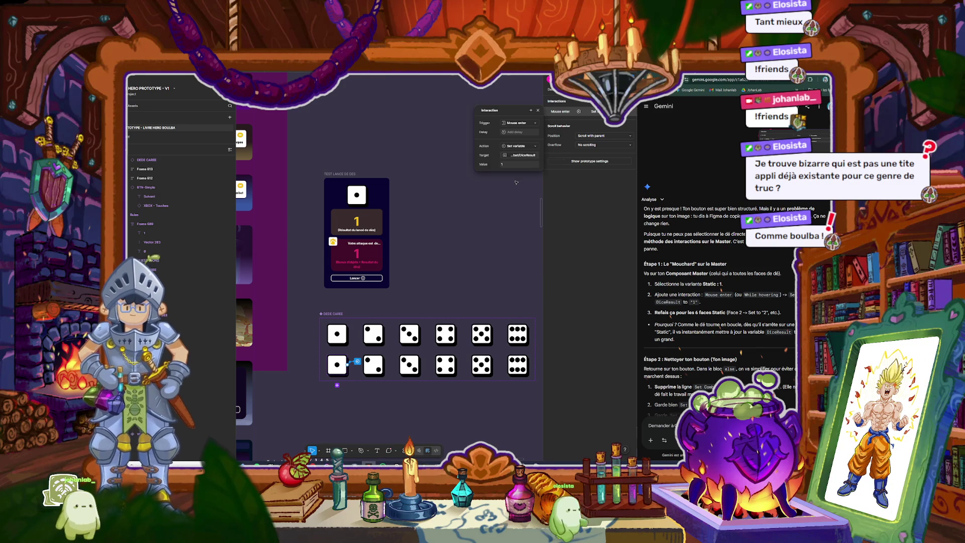
pyautogui.click(358, 361)
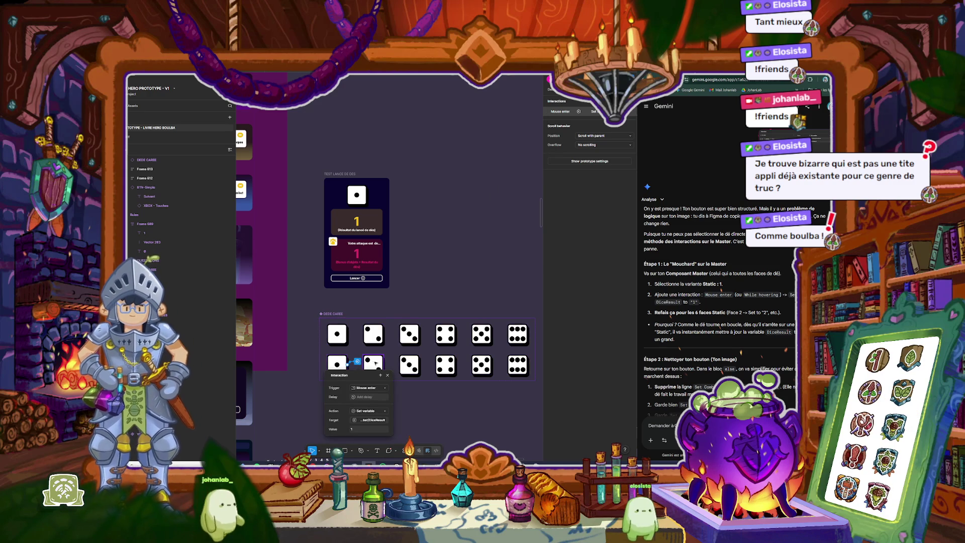
# Step: Give the other bottom-row dice Mouse enter interactions setting DiceResult to their face values, e.g. 5 and 6
pyautogui.rightClick(358, 362)
pyautogui.click(358, 361)
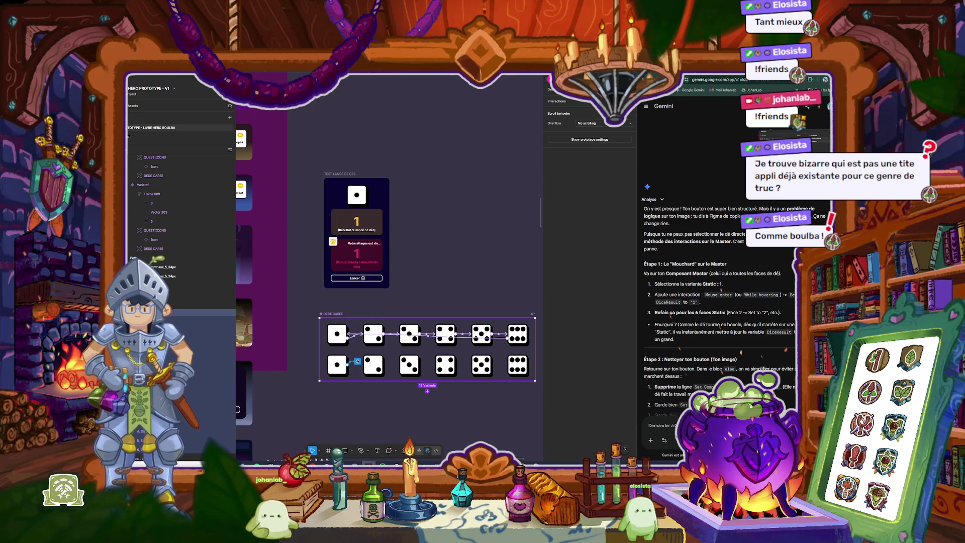
pyautogui.click(357, 362)
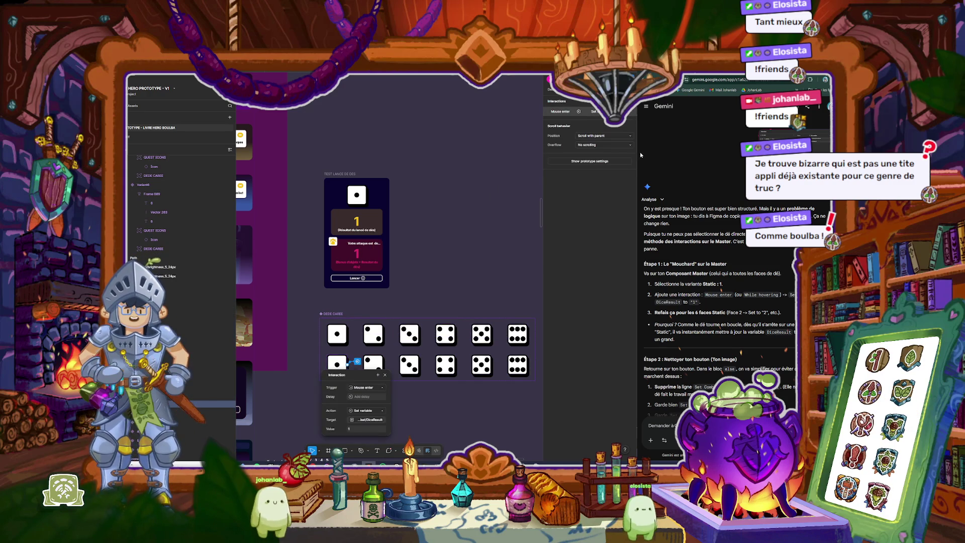
pyautogui.click(559, 113)
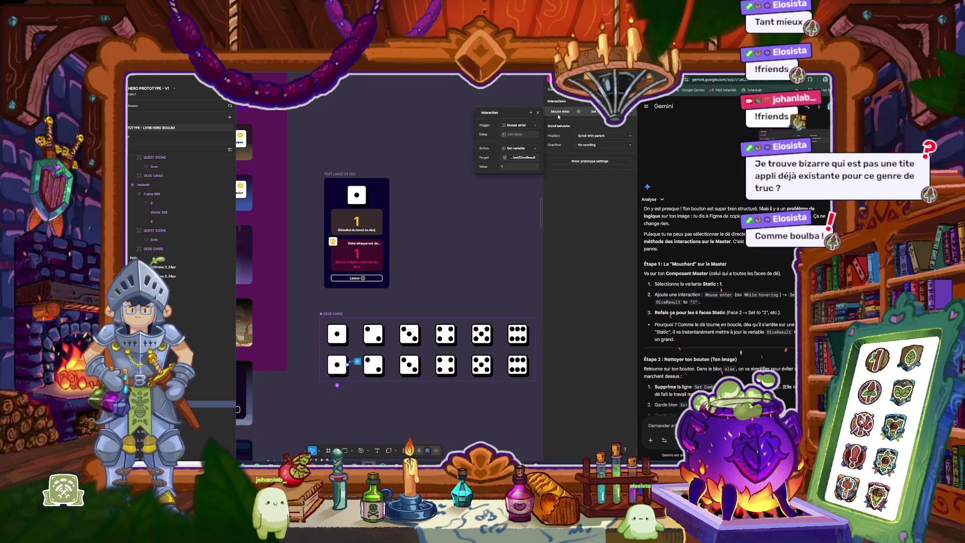
pyautogui.click(373, 365)
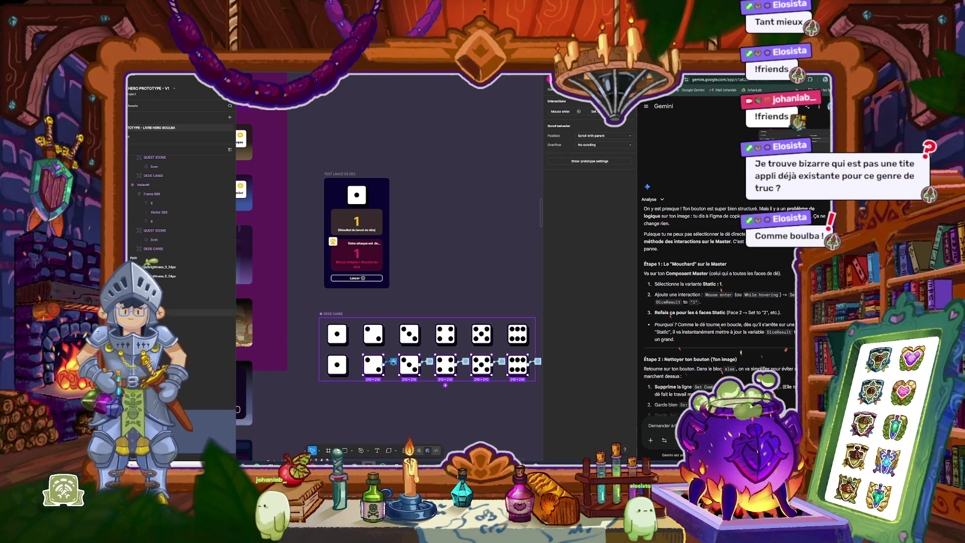
pyautogui.click(393, 362)
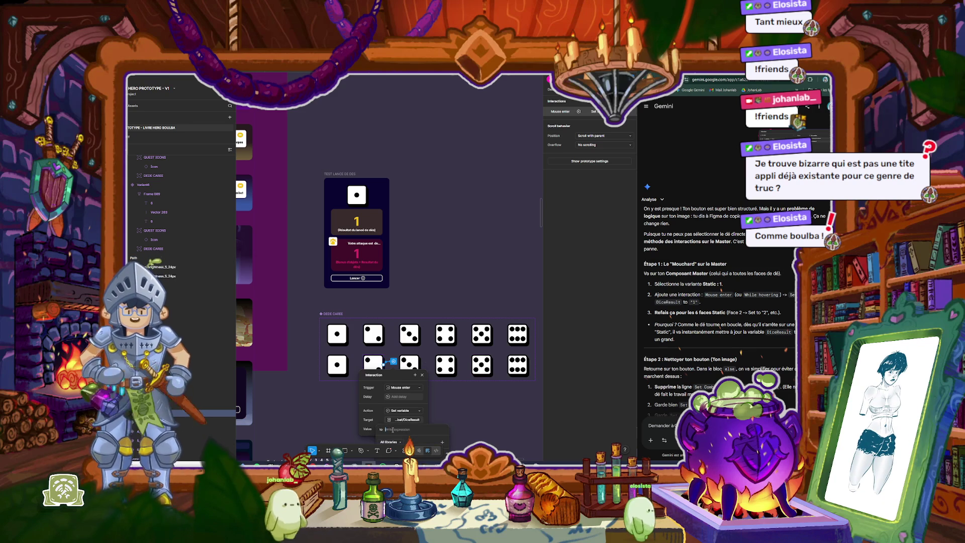
pyautogui.write('5')
pyautogui.press('Return')
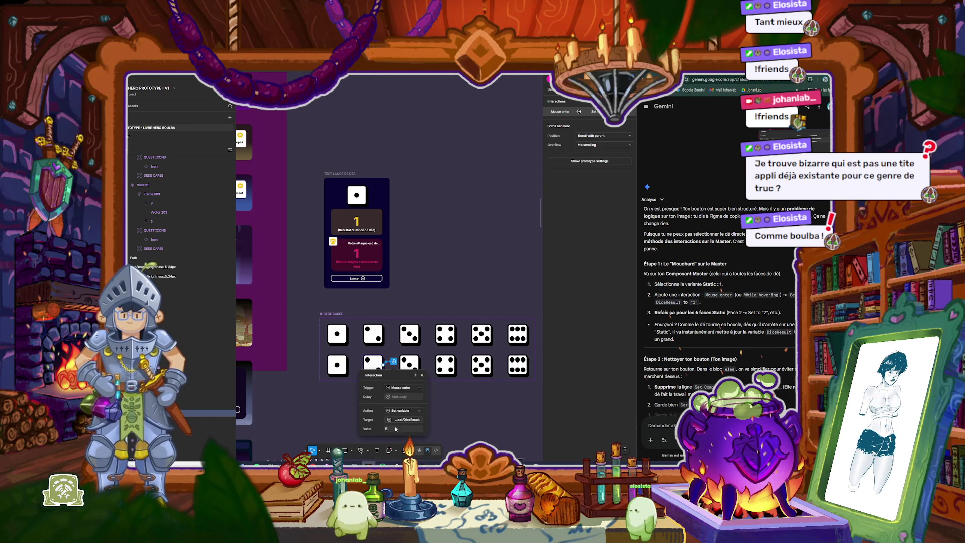
pyautogui.press('Return')
pyautogui.click(479, 296)
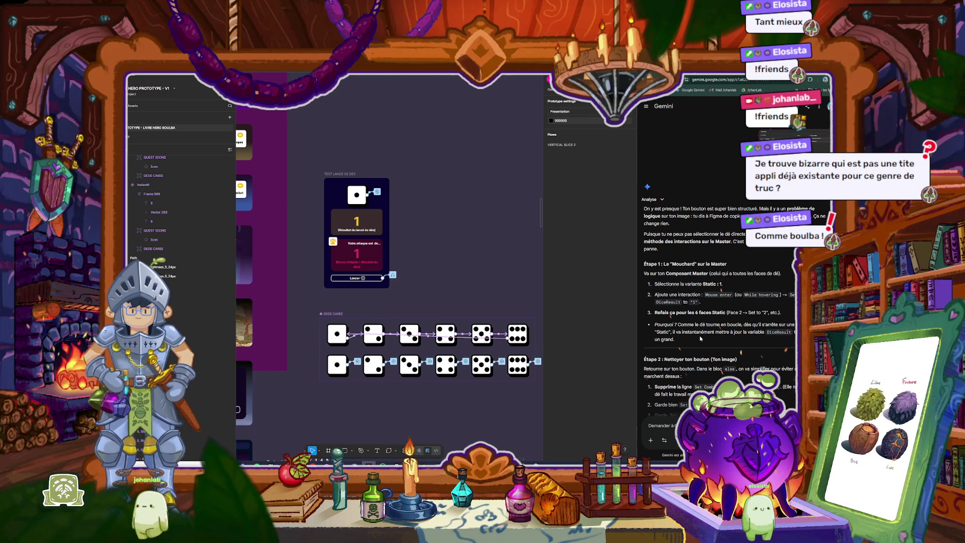
# Step: Delete the 'Set Combat/DiceResult to DiceResult' action from the roll button's click interaction
pyautogui.scroll(-3, 701, 338)
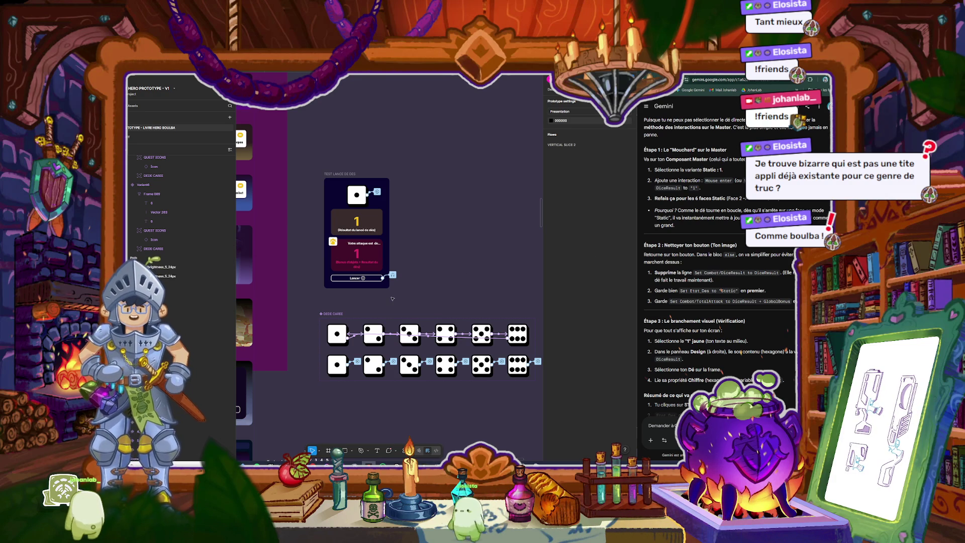
pyautogui.click(392, 275)
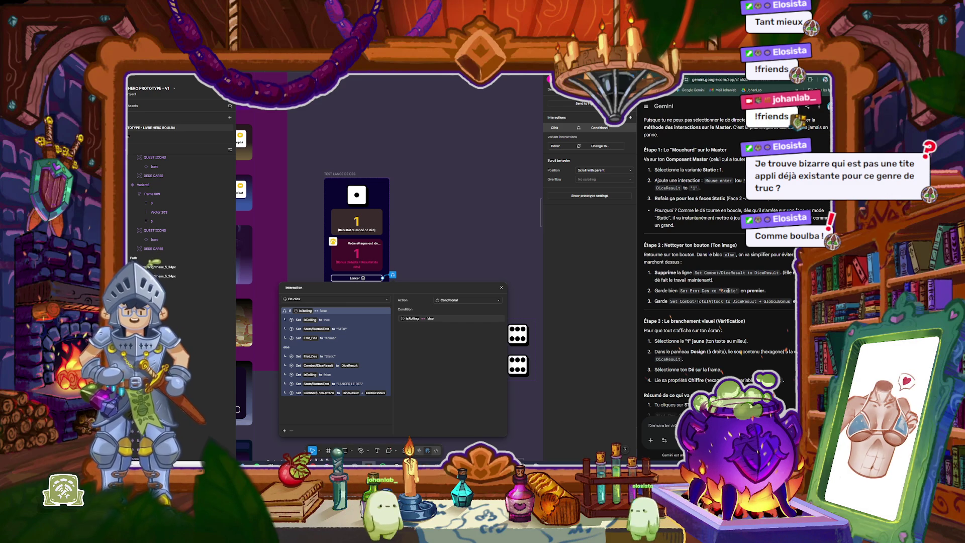
pyautogui.click(372, 365)
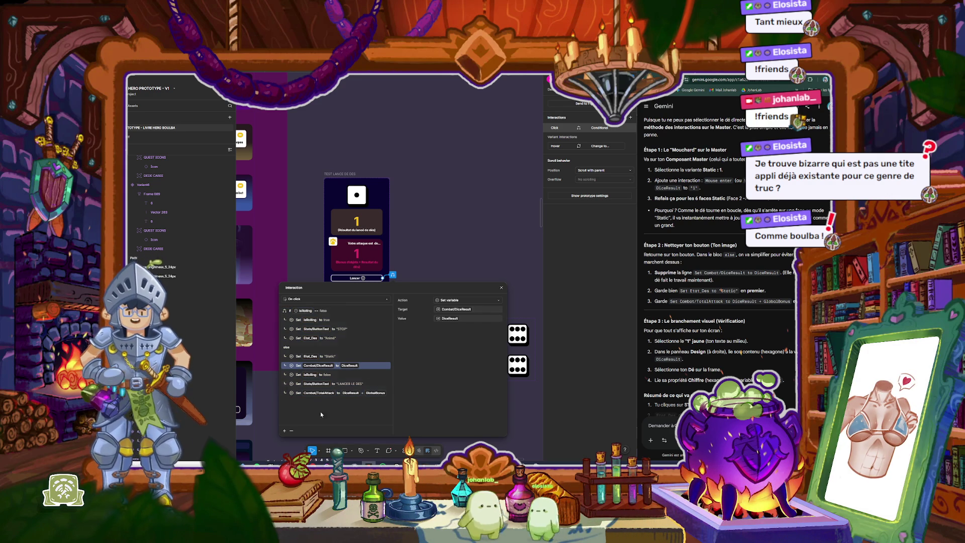
pyautogui.press('Delete')
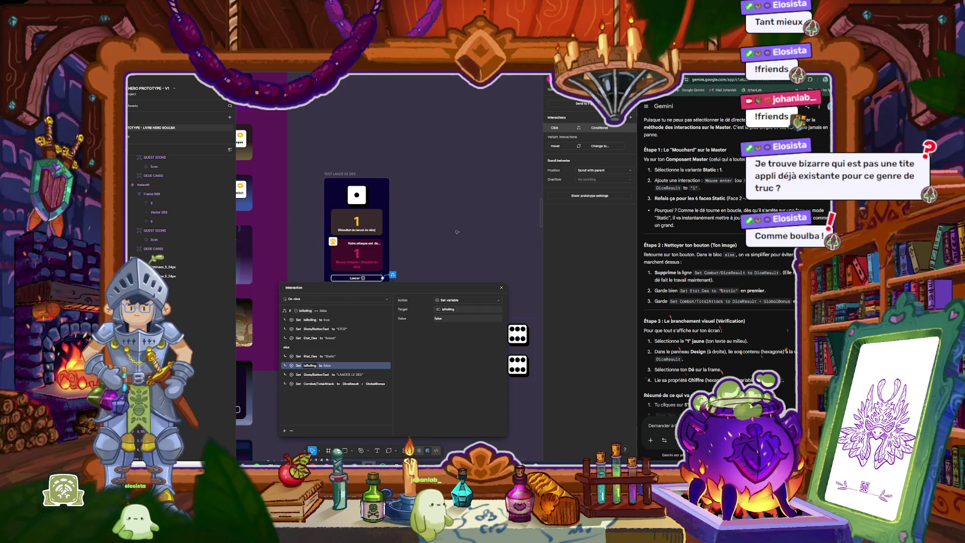
pyautogui.press('Escape')
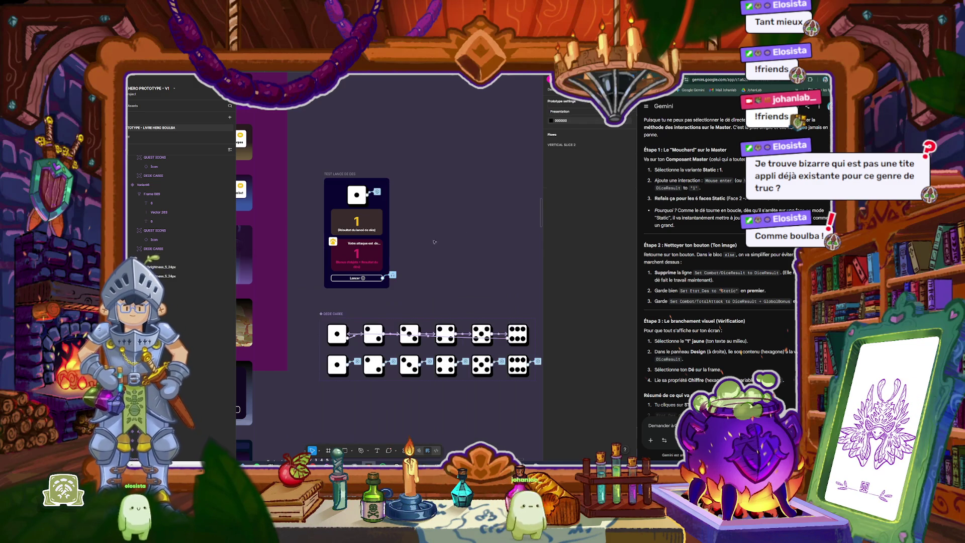
# Step: Check the yellow result number's design properties, then select the top die in the roll test frame
pyautogui.click(360, 226)
pyautogui.scroll(3, 359, 225)
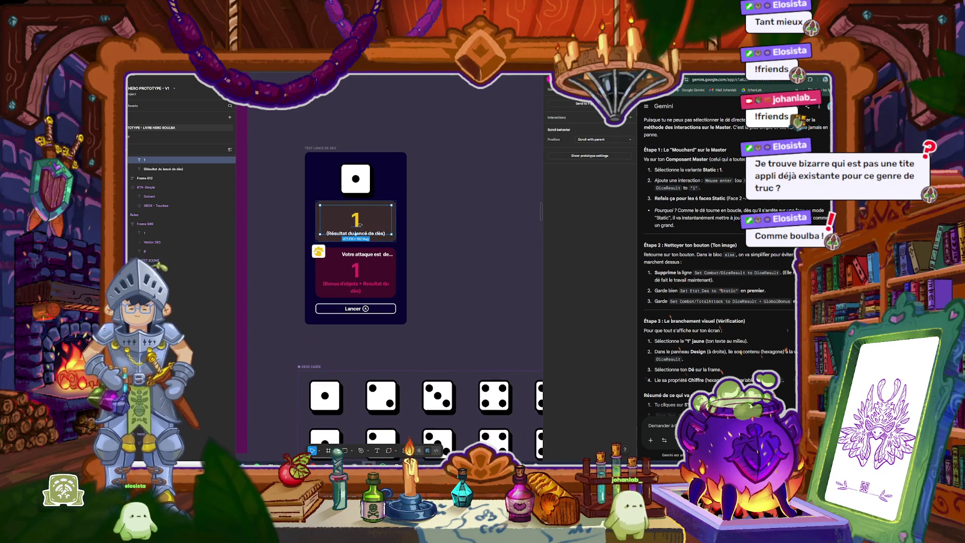
pyautogui.click(552, 89)
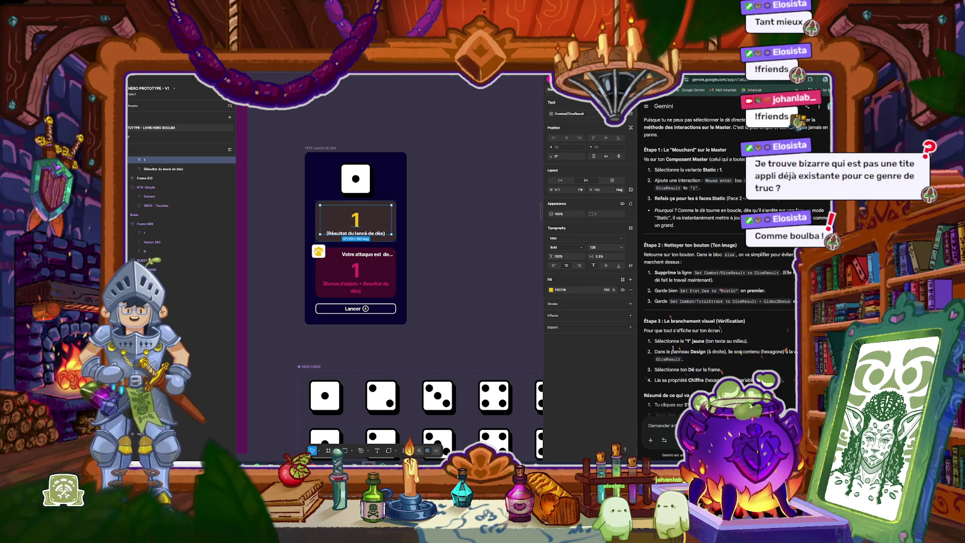
pyautogui.click(367, 178)
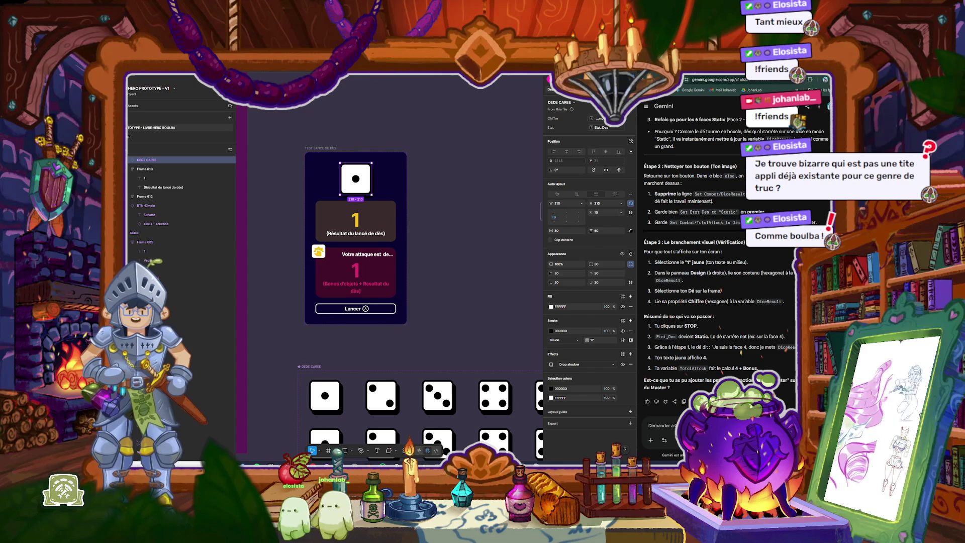
# Step: Ask Gemini how to bind the red attack number, then open the local variables table
pyautogui.write('Dis moi quo')
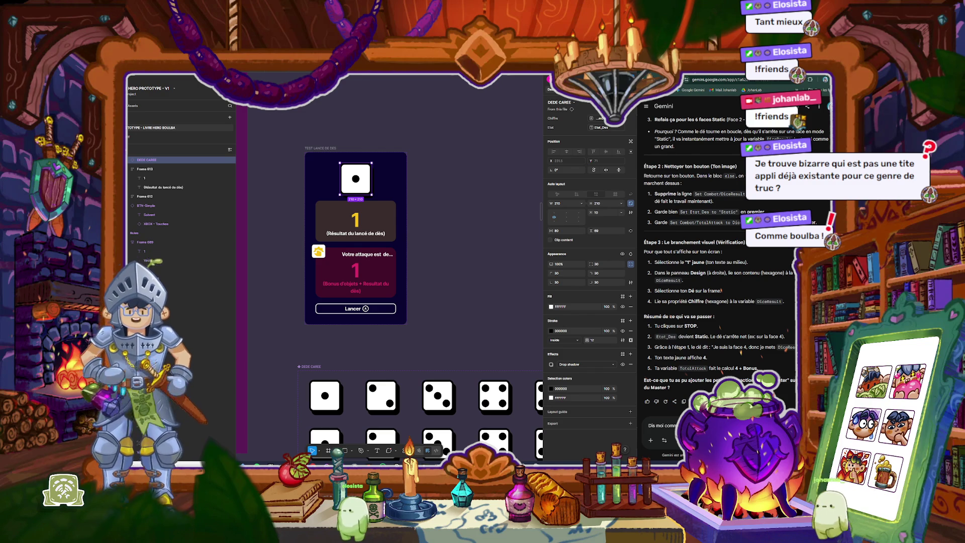
pyautogui.press('Return')
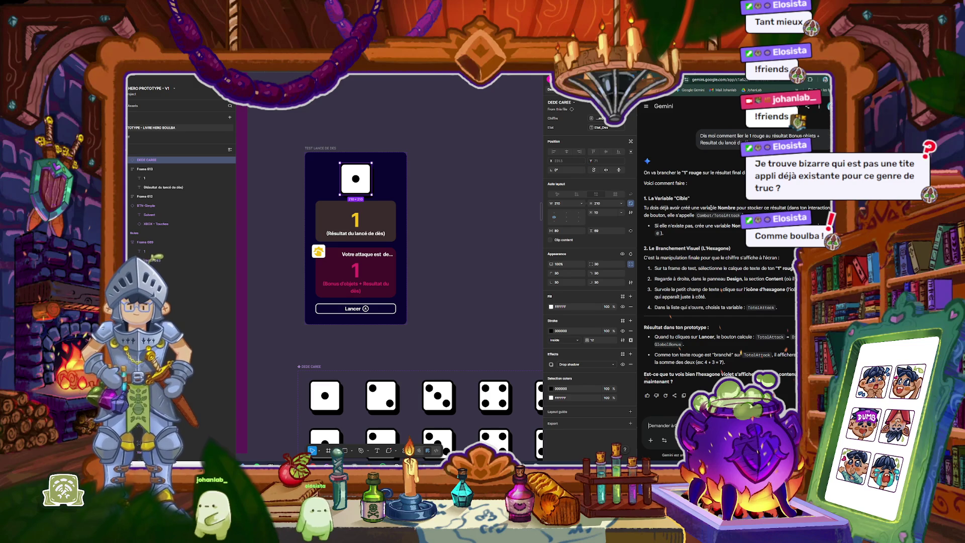
pyautogui.click(443, 245)
pyautogui.click(630, 125)
pyautogui.write("J'ai un")
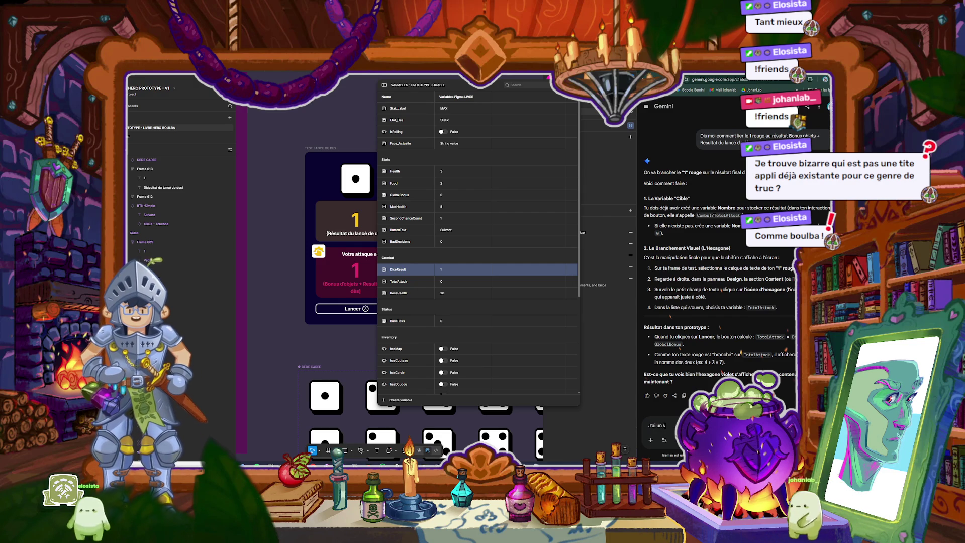
pyautogui.write('string')
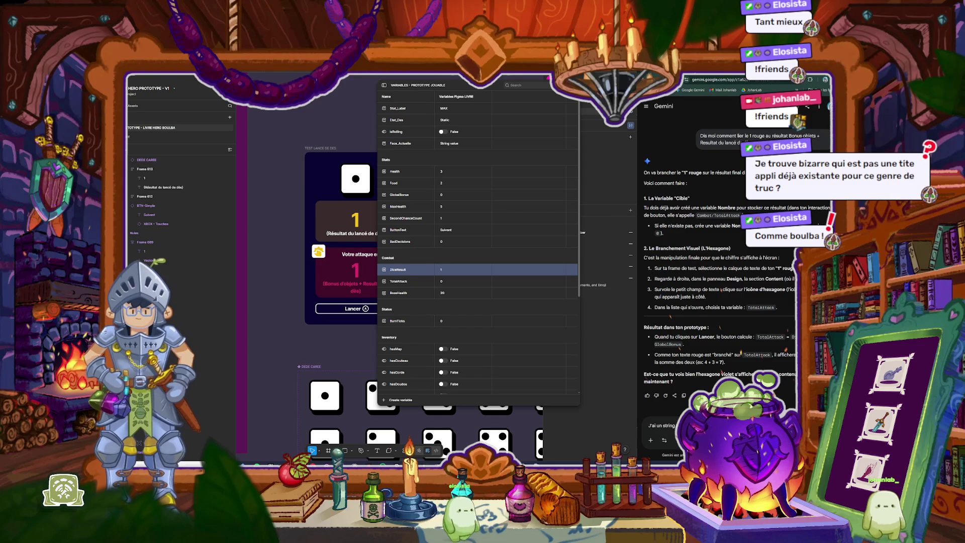
pyautogui.press('Return')
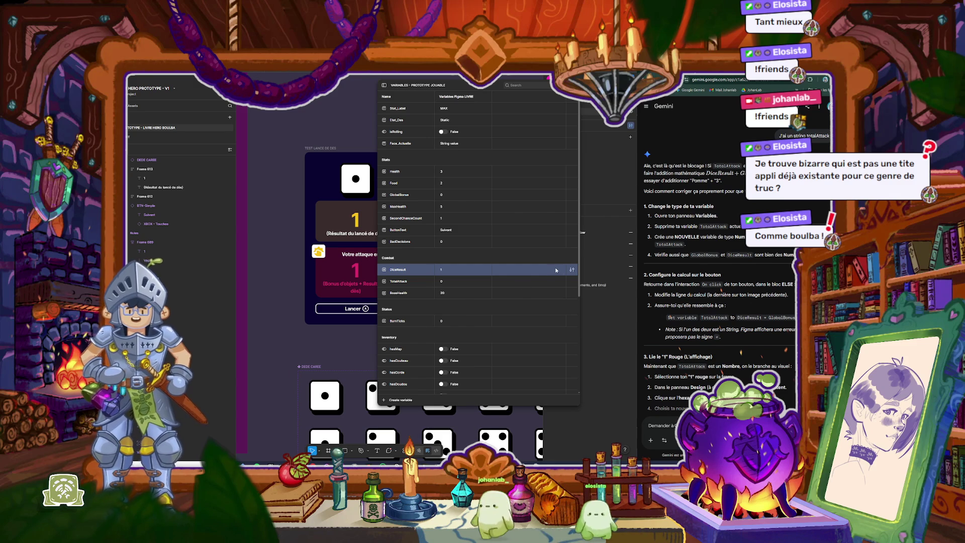
pyautogui.click(571, 270)
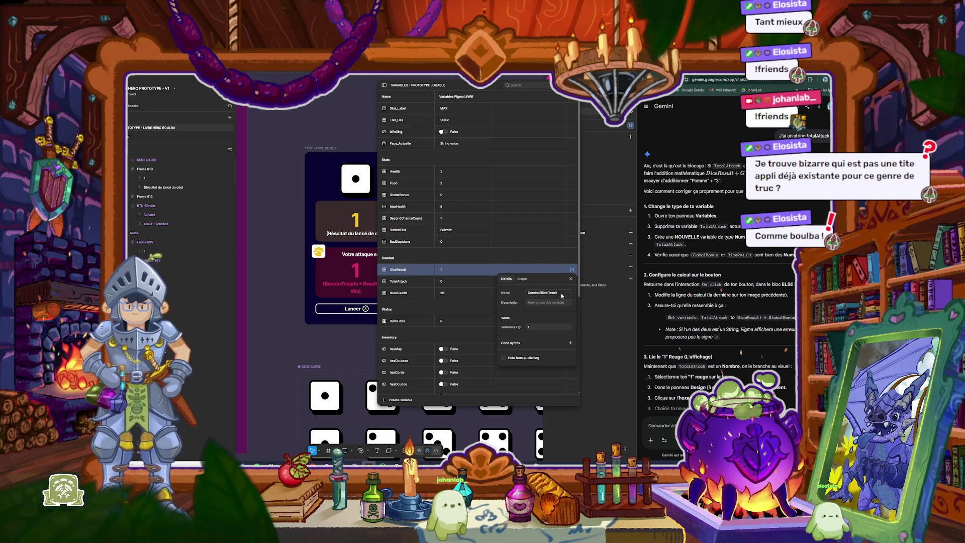
pyautogui.click(465, 280)
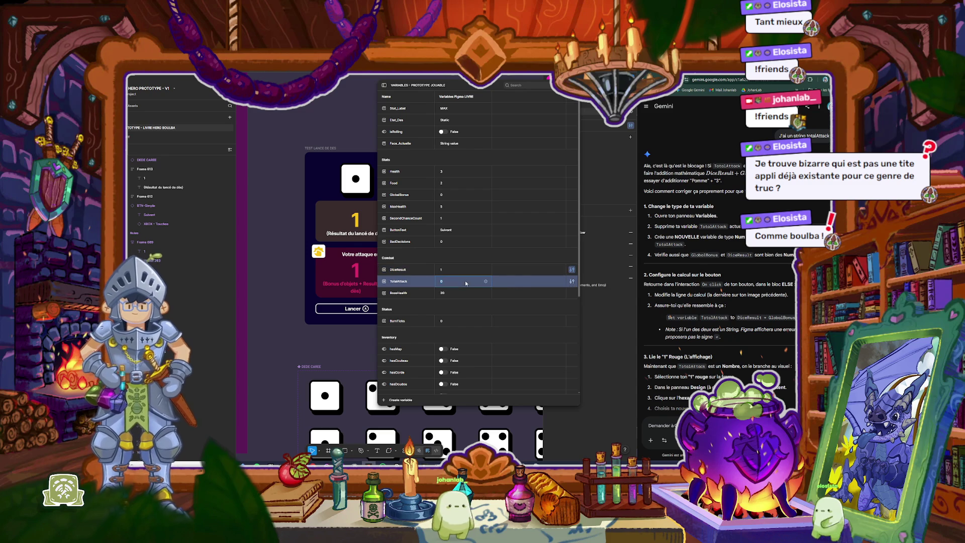
# Step: Delete the old TotalAttack variable and create a Number variable named TotalAttack
pyautogui.rightClick(519, 280)
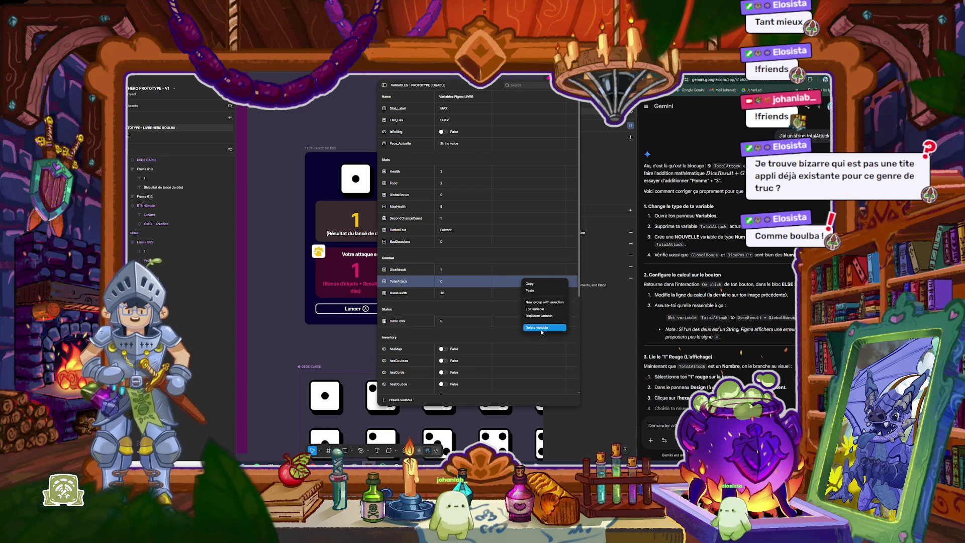
pyautogui.click(533, 325)
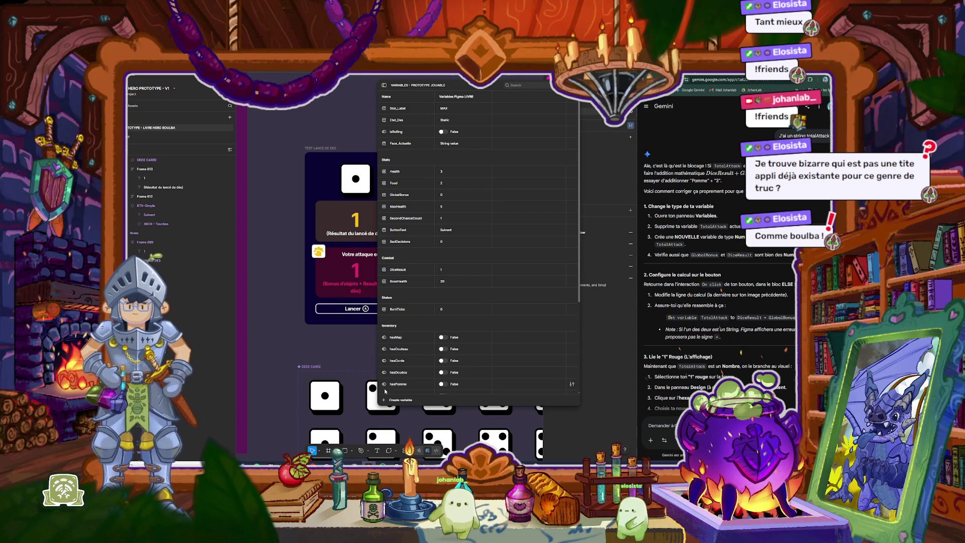
pyautogui.click(385, 400)
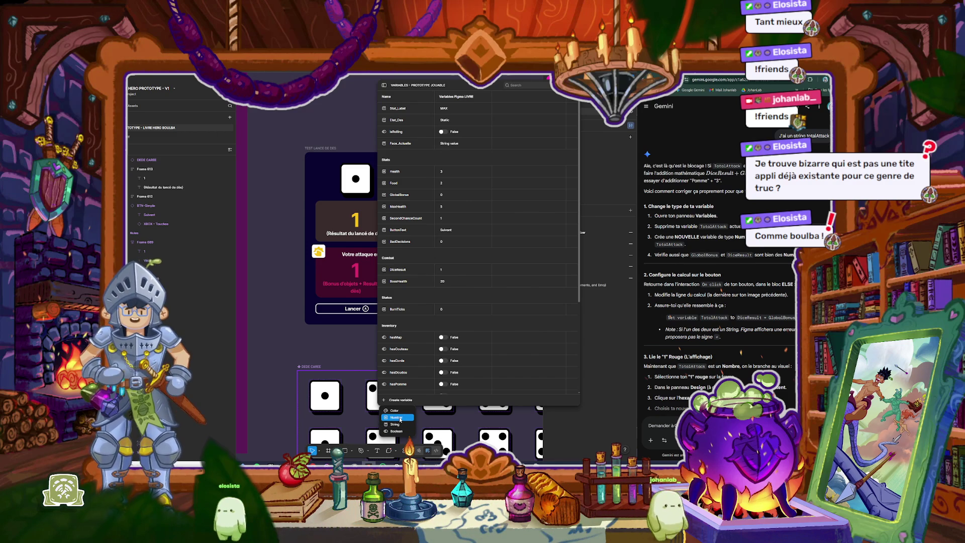
pyautogui.click(398, 418)
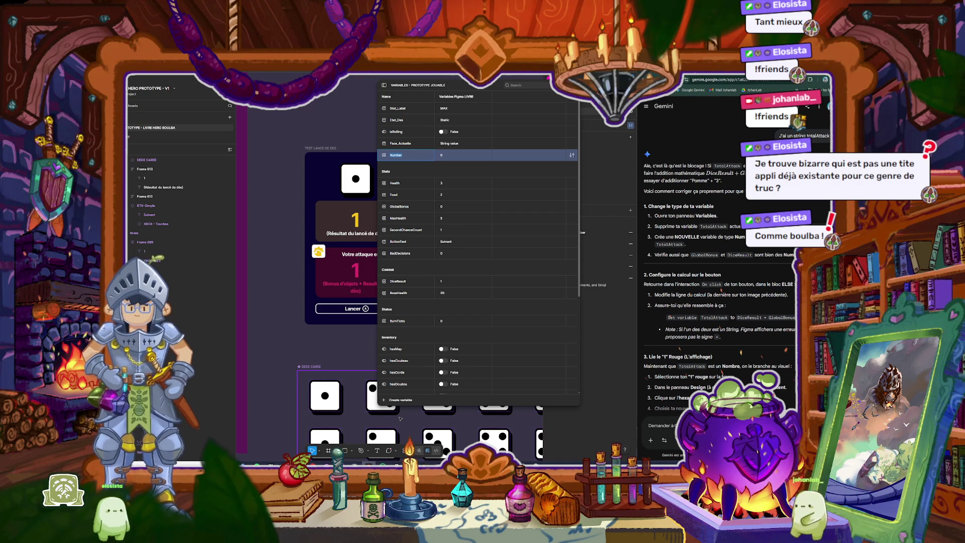
pyautogui.write('TotalAttack')
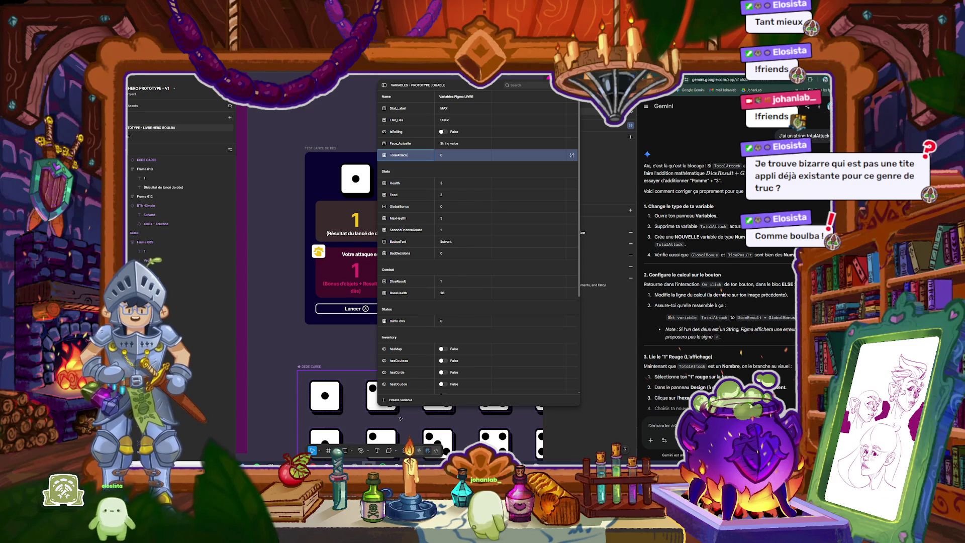
pyautogui.press('Tab')
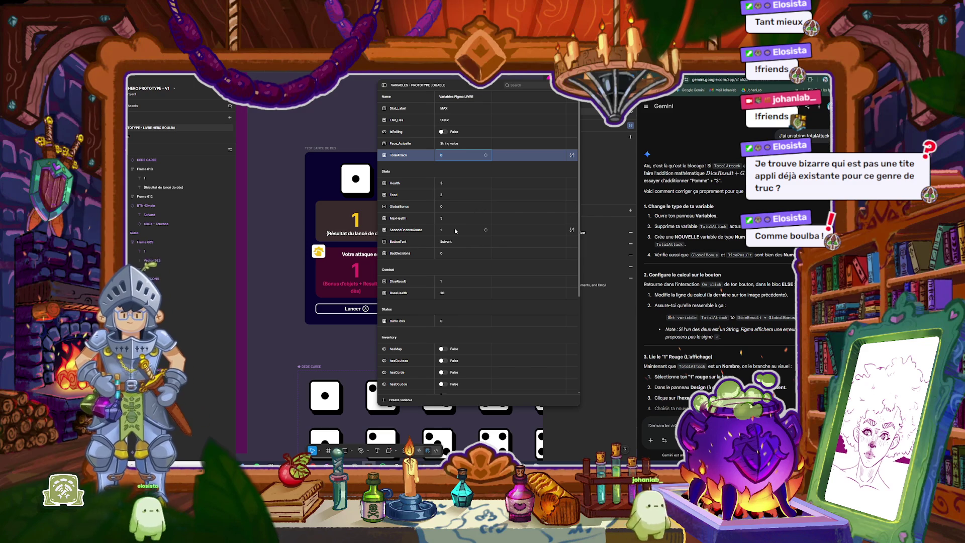
# Step: Check the GlobalBonus and DiceResult variables, then select the red attack number on the canvas
pyautogui.click(455, 207)
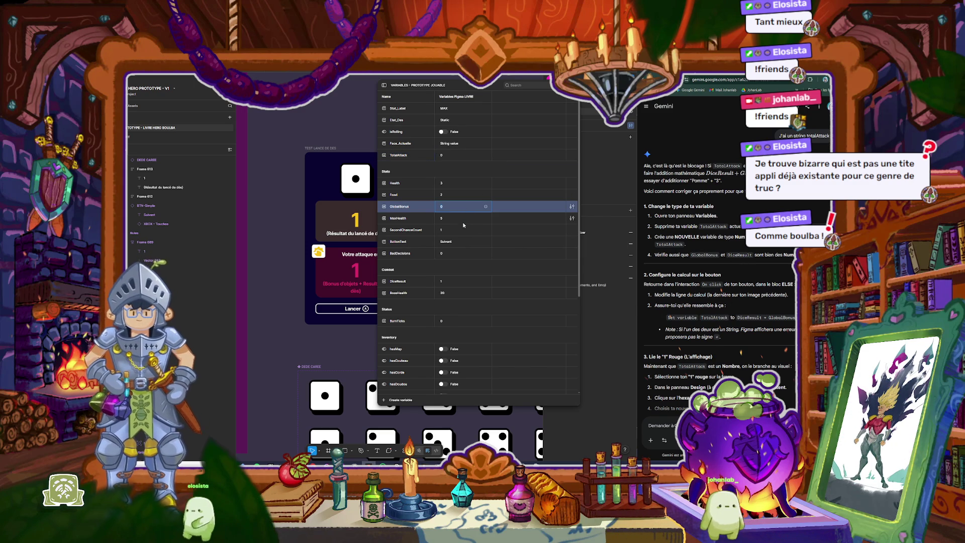
pyautogui.click(425, 284)
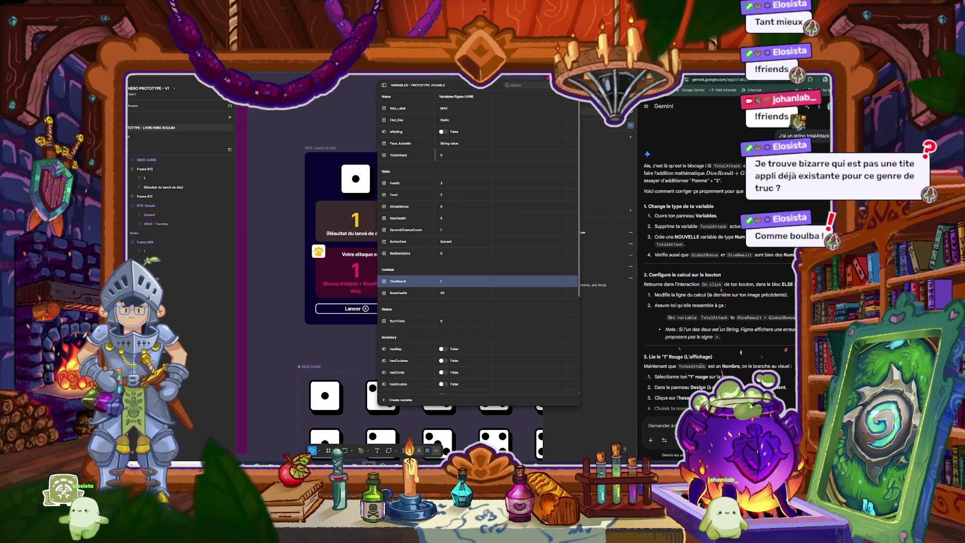
pyautogui.doubleClick(355, 271)
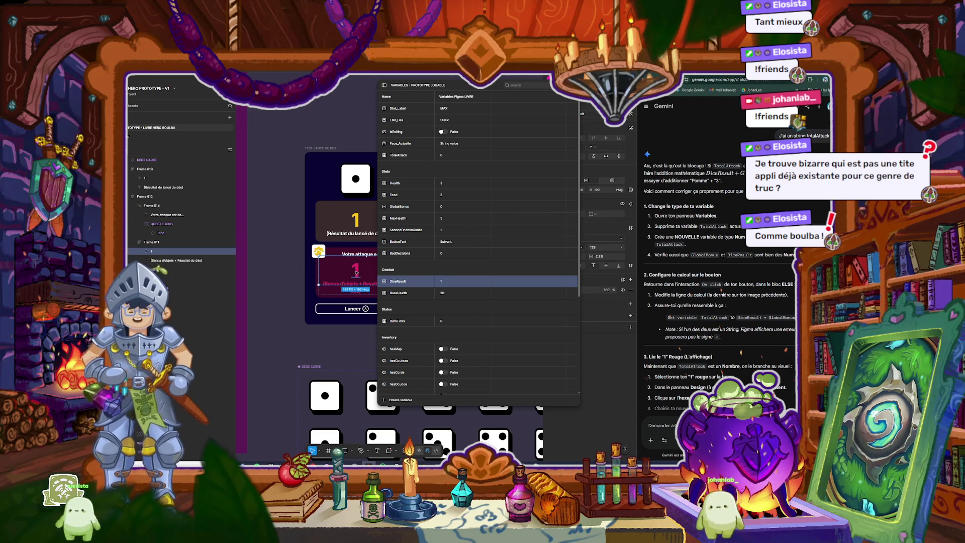
# Step: Detach Combat/DiceResult from the red number's text and search the variable list for 'tot'
pyautogui.click(573, 85)
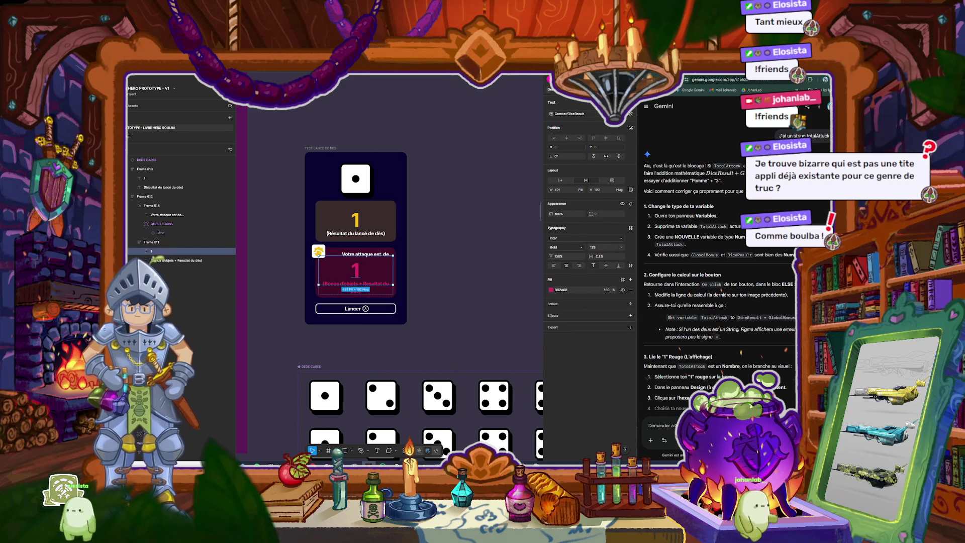
pyautogui.click(631, 114)
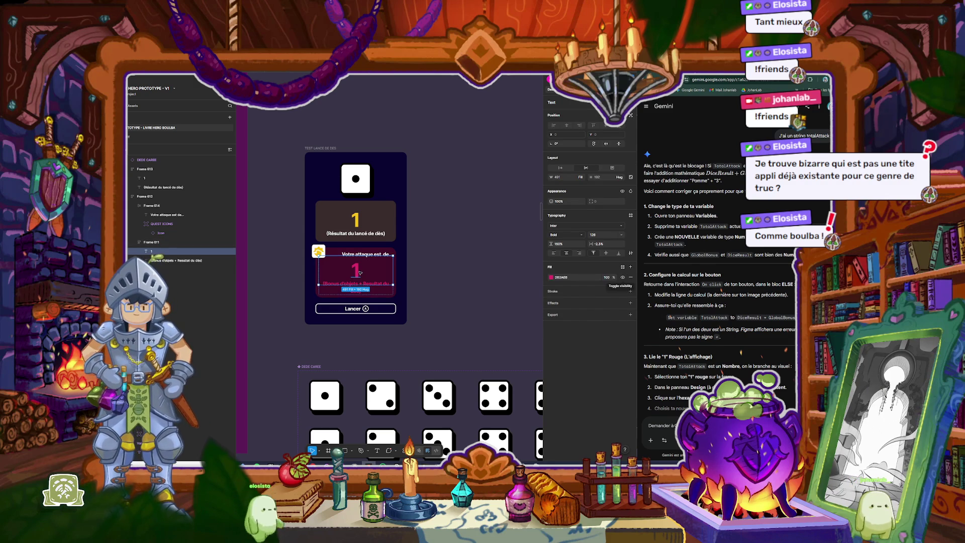
pyautogui.click(155, 261)
pyautogui.click(153, 251)
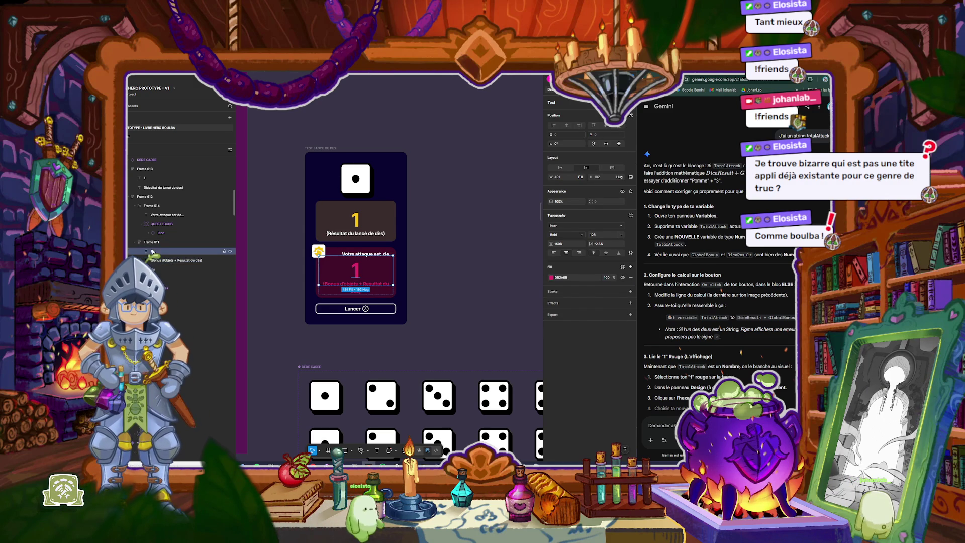
pyautogui.click(630, 116)
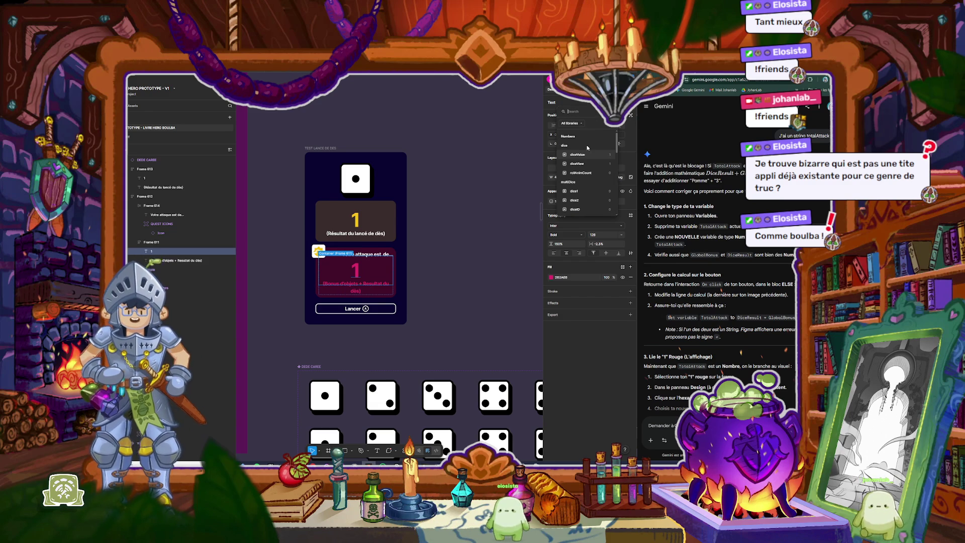
pyautogui.write('tot')
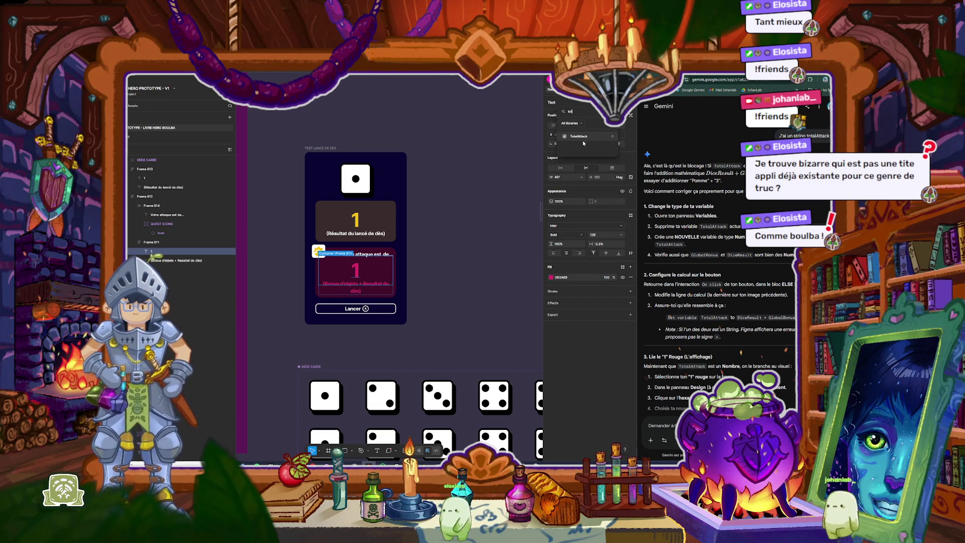